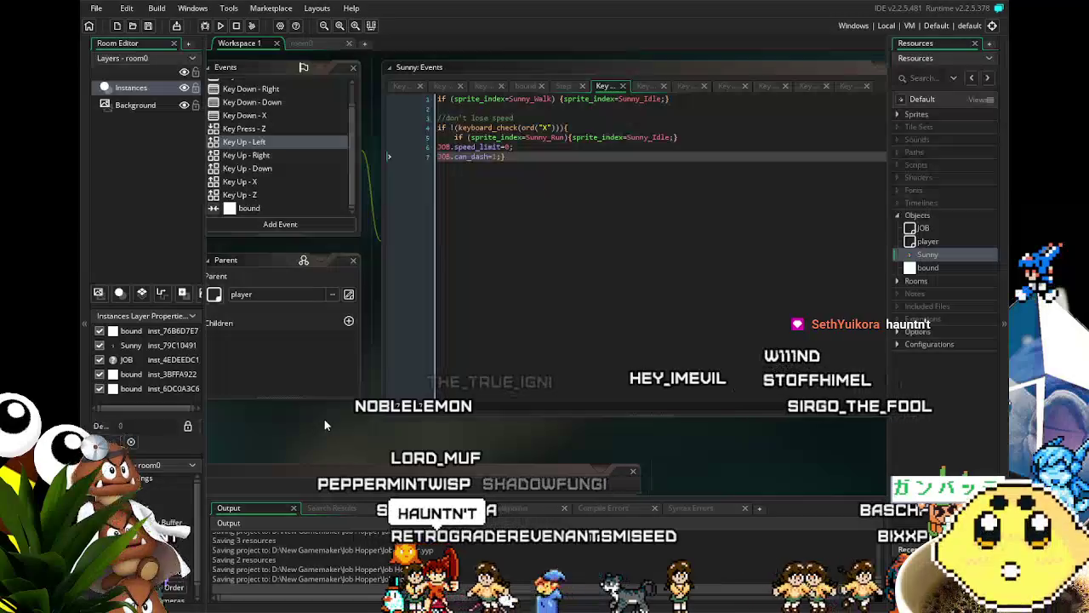
Pan around the workspace and focus the Key Up - Left event's code
drag(325, 419, 367, 419)
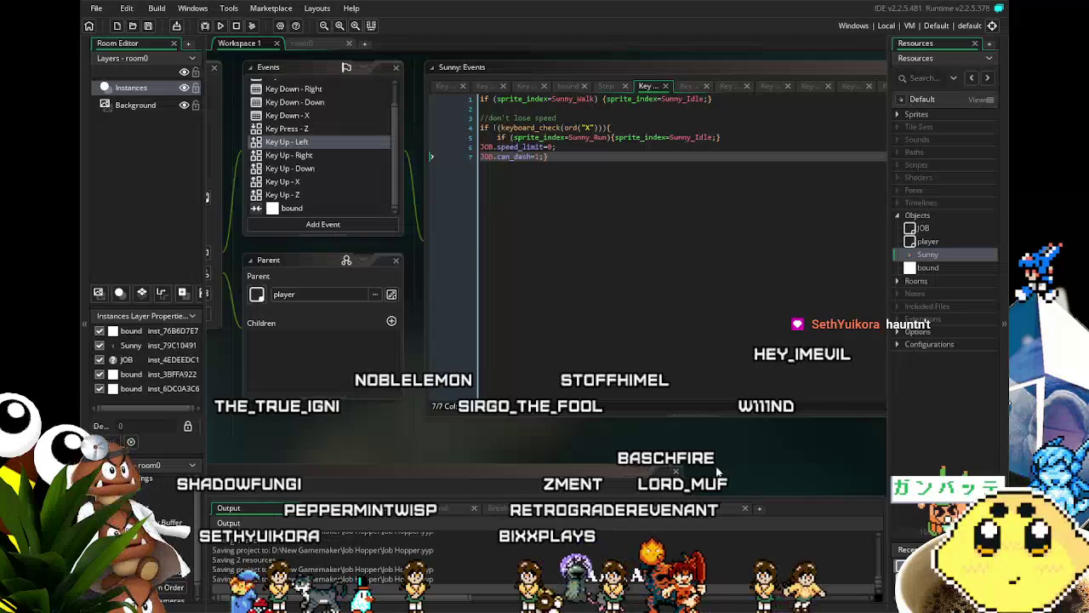
drag(748, 447, 704, 442)
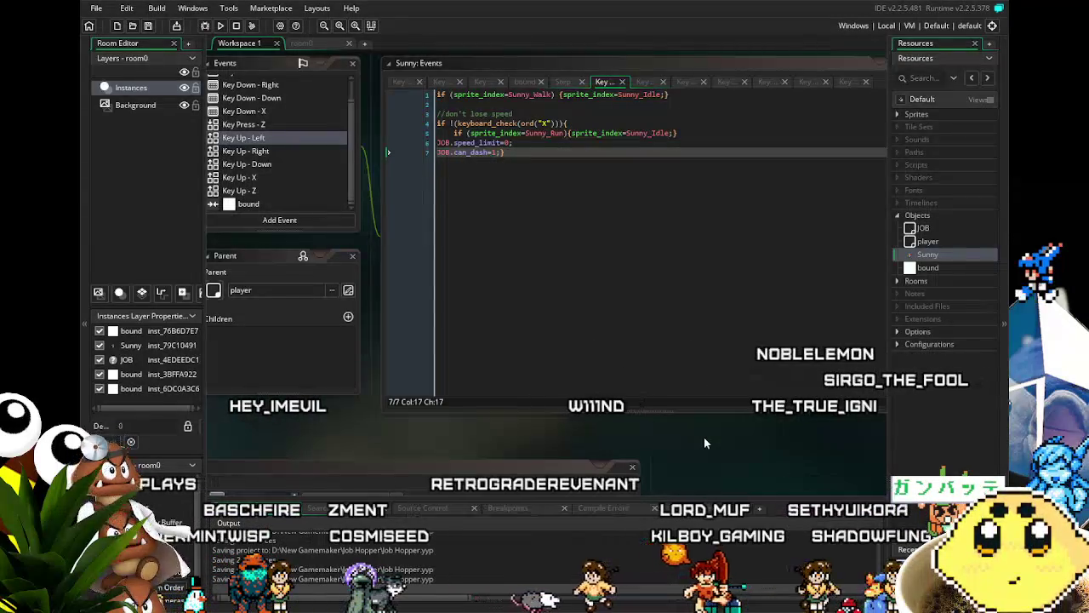
mouse_move(343, 431)
mouse_down()
mouse_move(359, 430)
mouse_move(286, 423)
mouse_up()
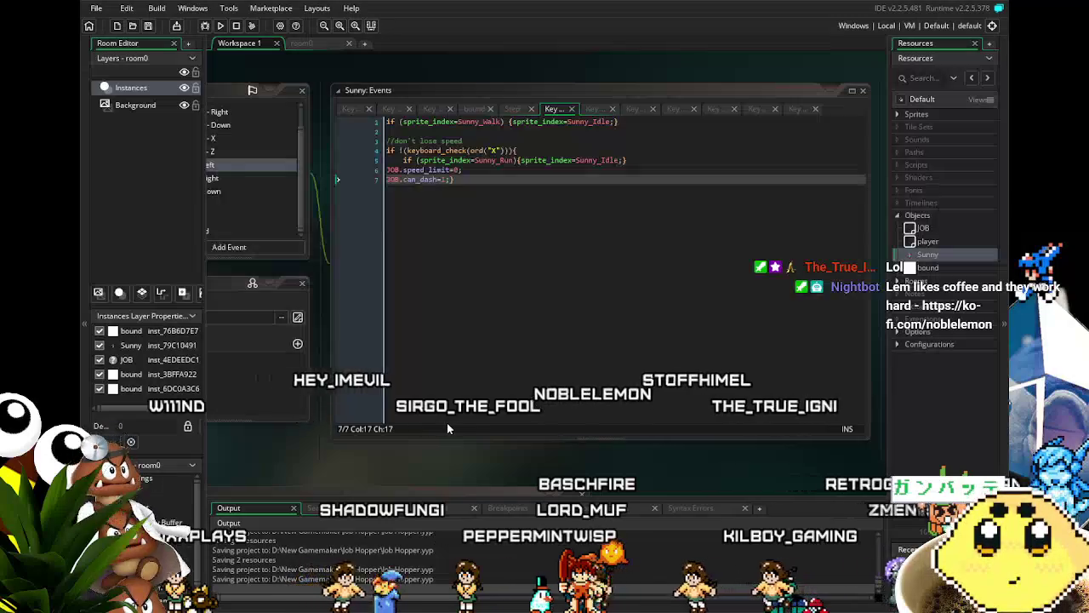
scroll(431, 456, down, 1)
drag(431, 456, 383, 449)
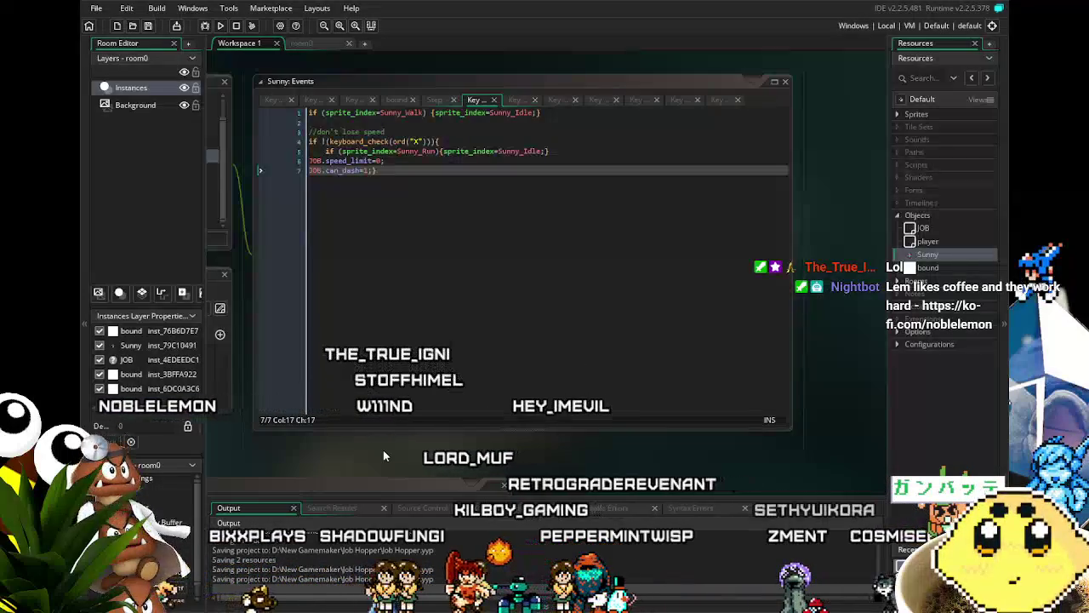
scroll(383, 450, up, 2)
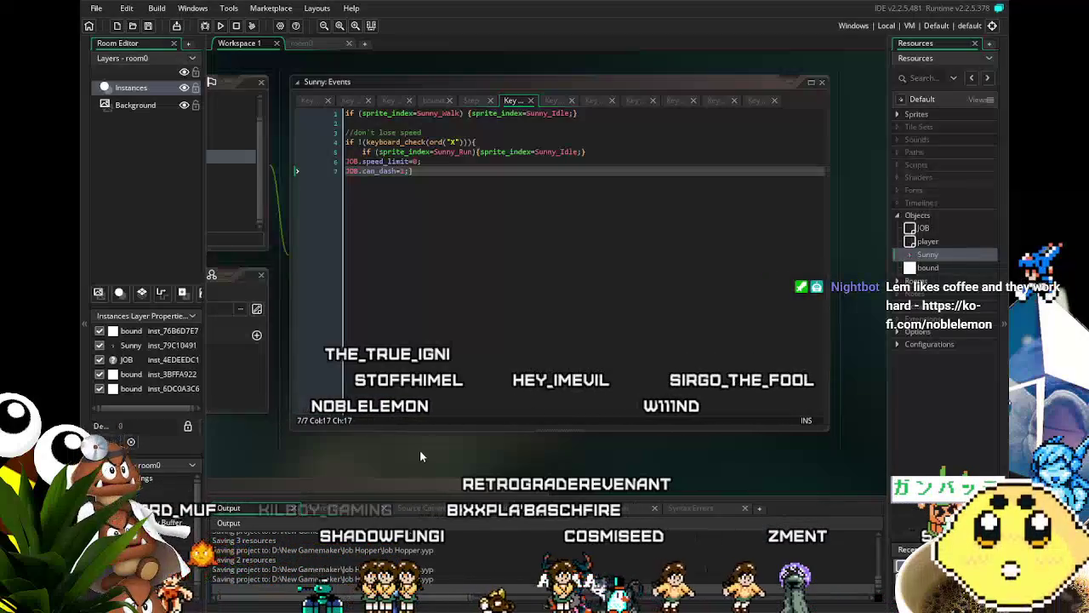
mouse_move(421, 455)
mouse_down()
mouse_move(383, 451)
mouse_move(421, 447)
mouse_up()
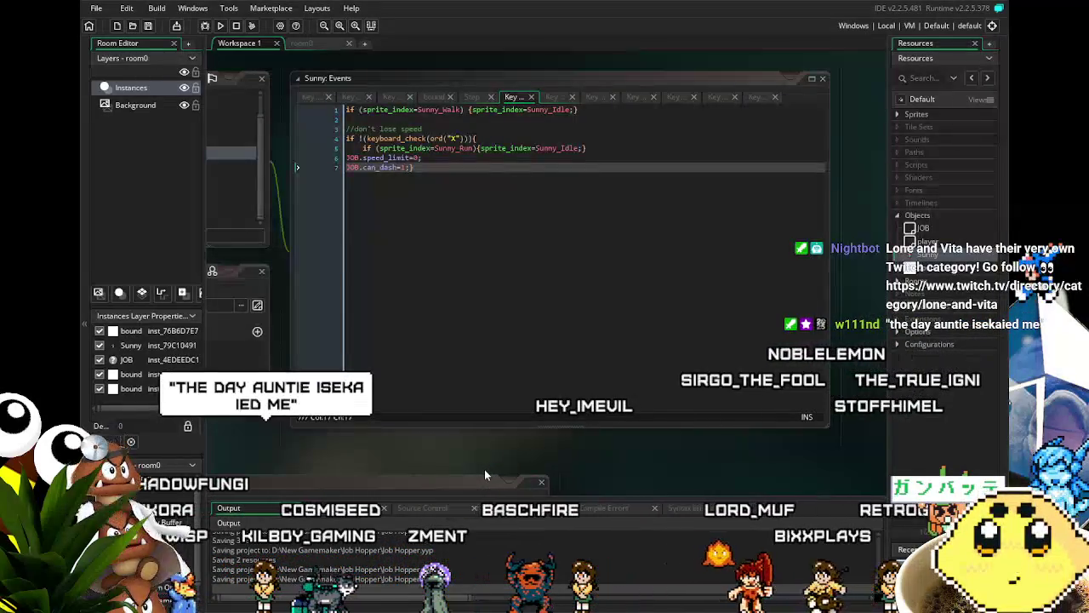
drag(485, 475, 451, 480)
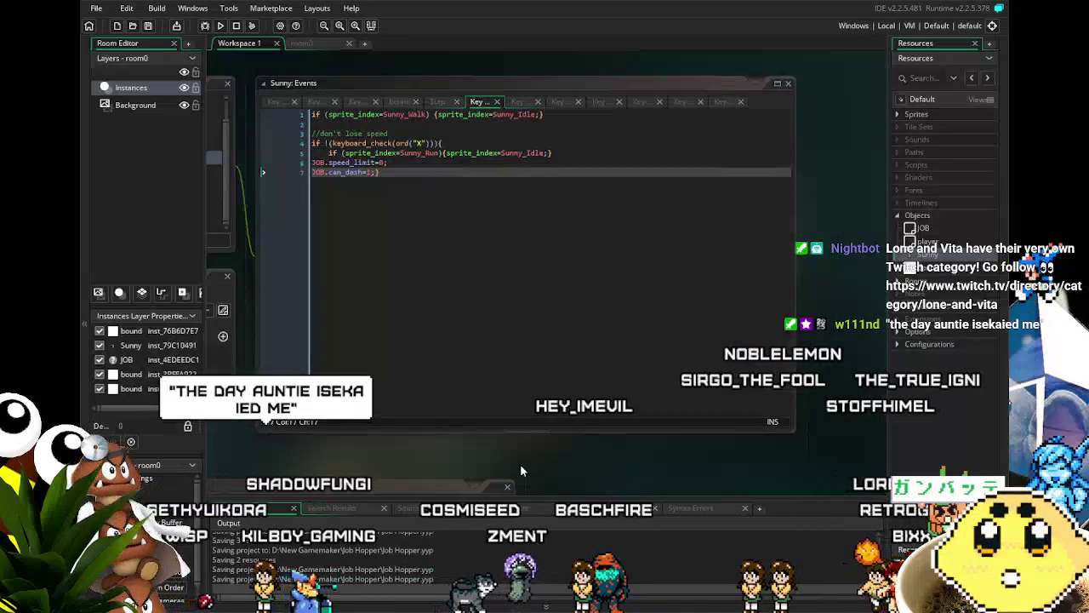
mouse_move(410, 478)
mouse_down()
mouse_move(477, 473)
mouse_move(460, 473)
mouse_up()
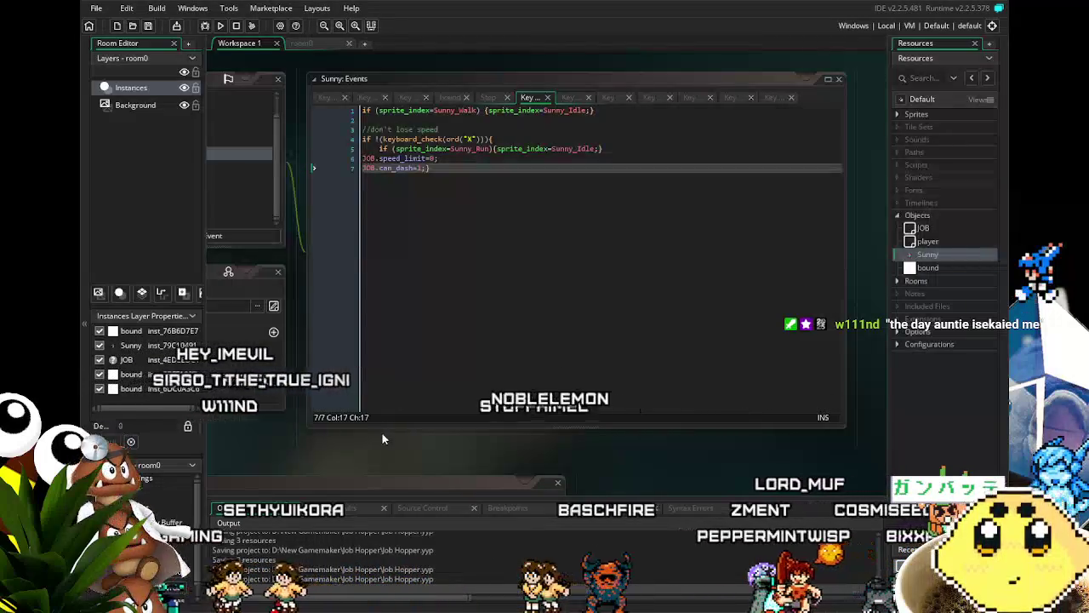
drag(360, 465, 399, 459)
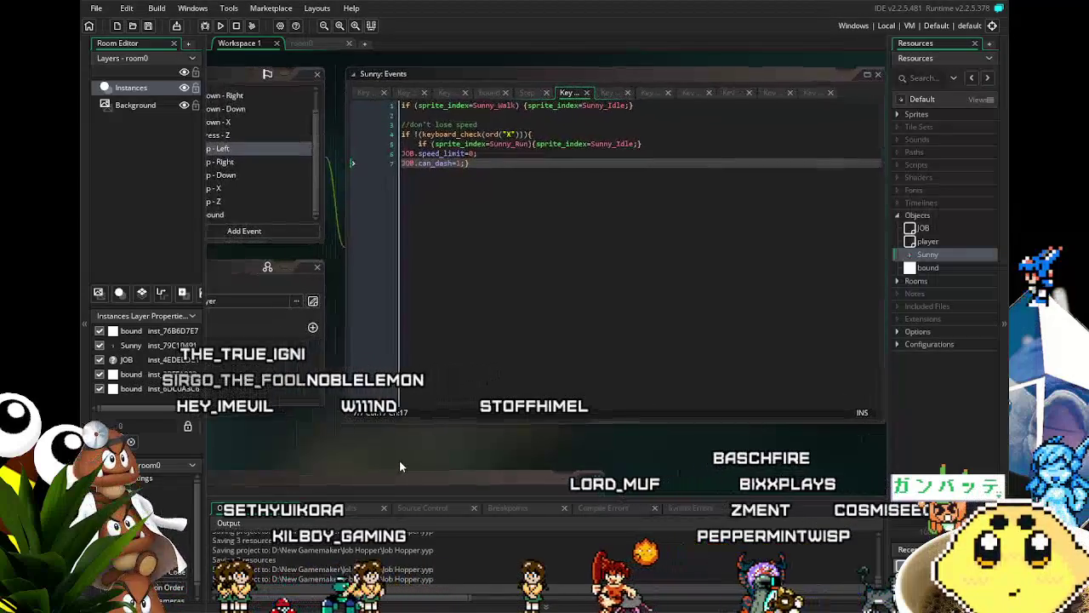
click(503, 232)
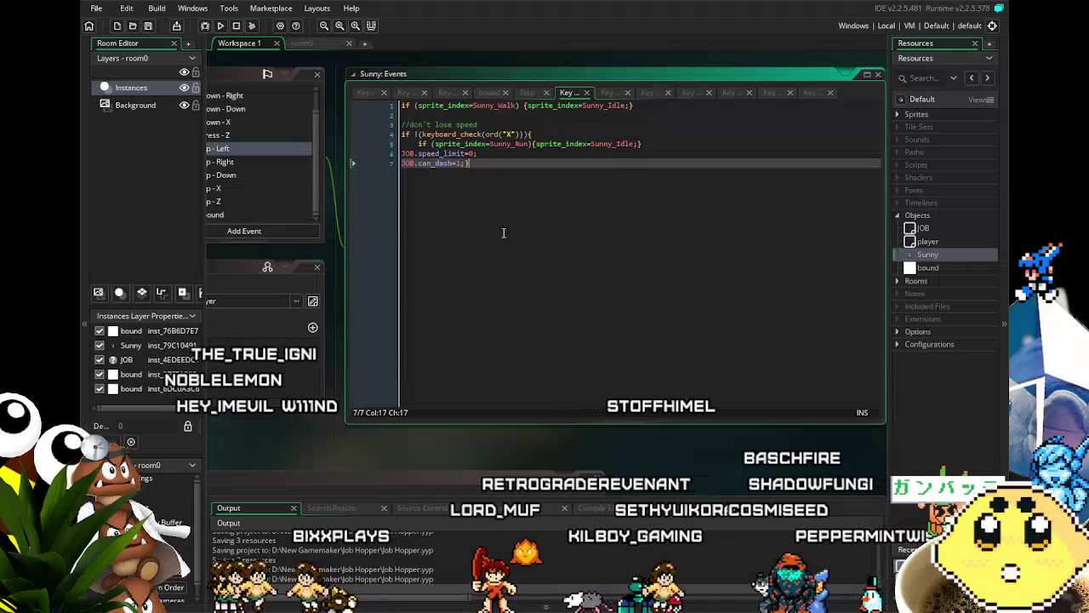
mouse_move(482, 270)
mouse_down()
mouse_move(554, 272)
mouse_move(489, 277)
mouse_up()
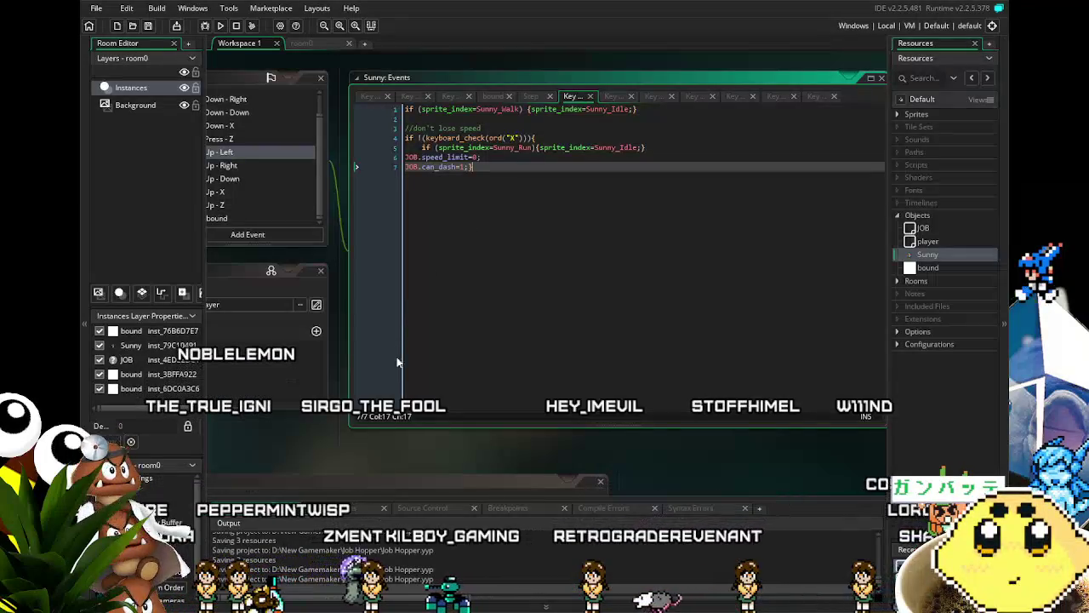
Compare the Key Up - Right and Key Up - Left events, ending on Key Up - Right
drag(341, 437, 360, 437)
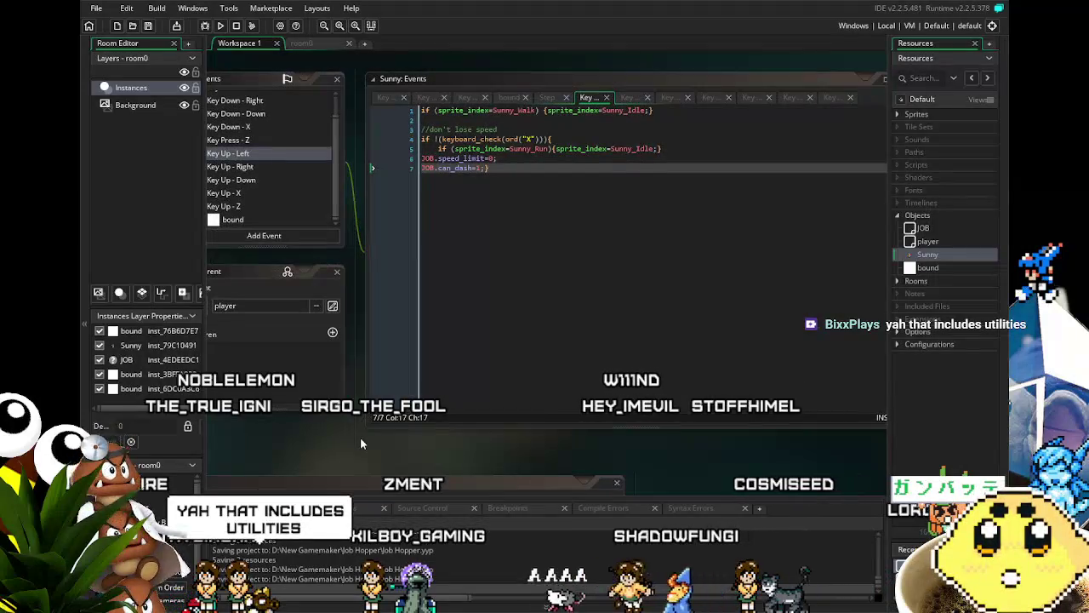
drag(333, 452, 386, 448)
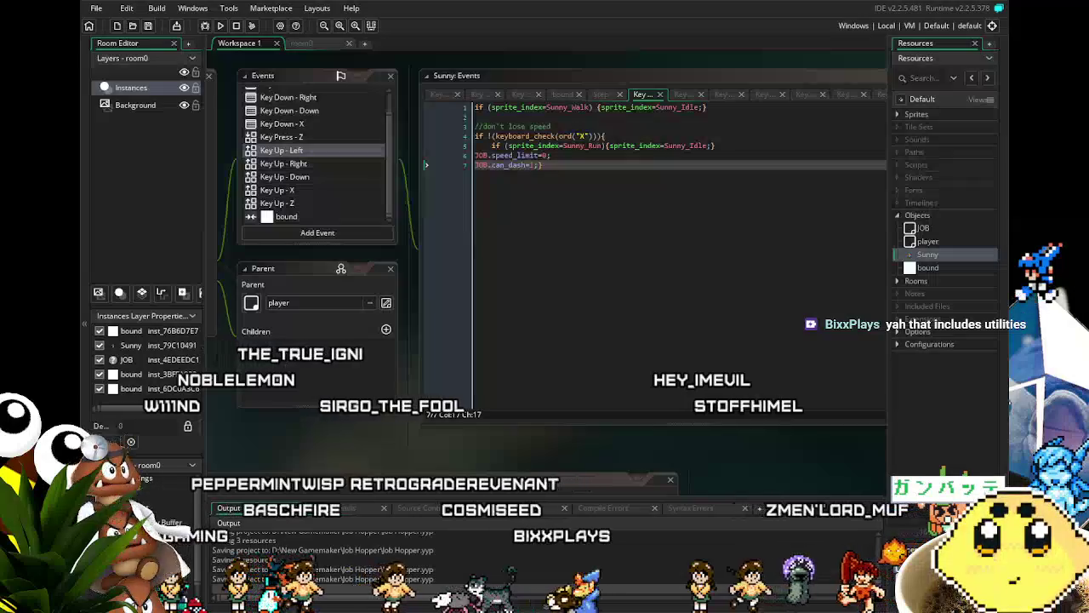
scroll(306, 214, left, 2)
scroll(308, 213, up, 1)
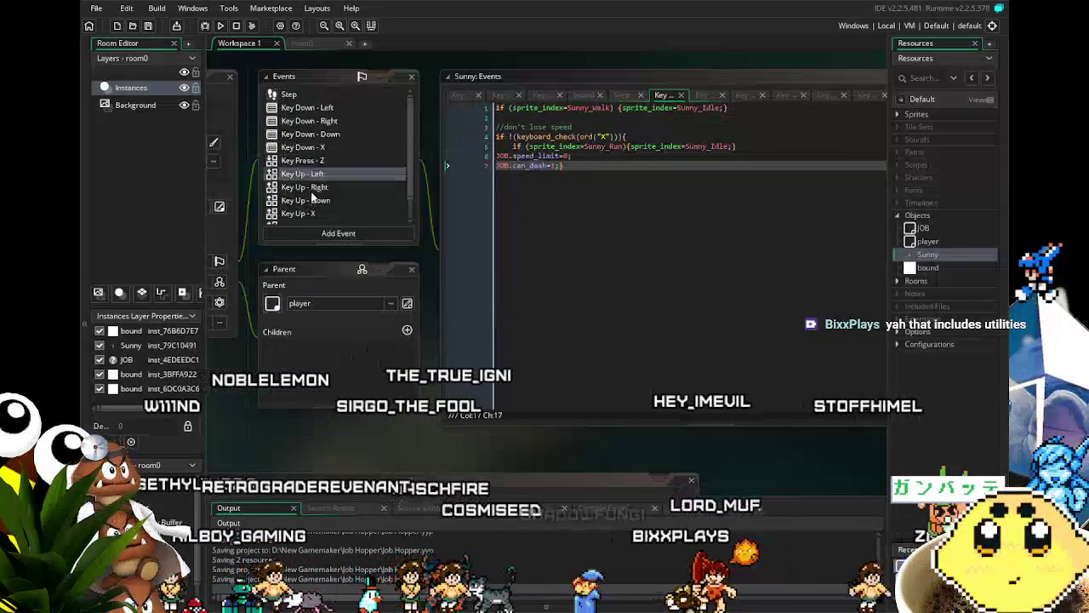
click(313, 191)
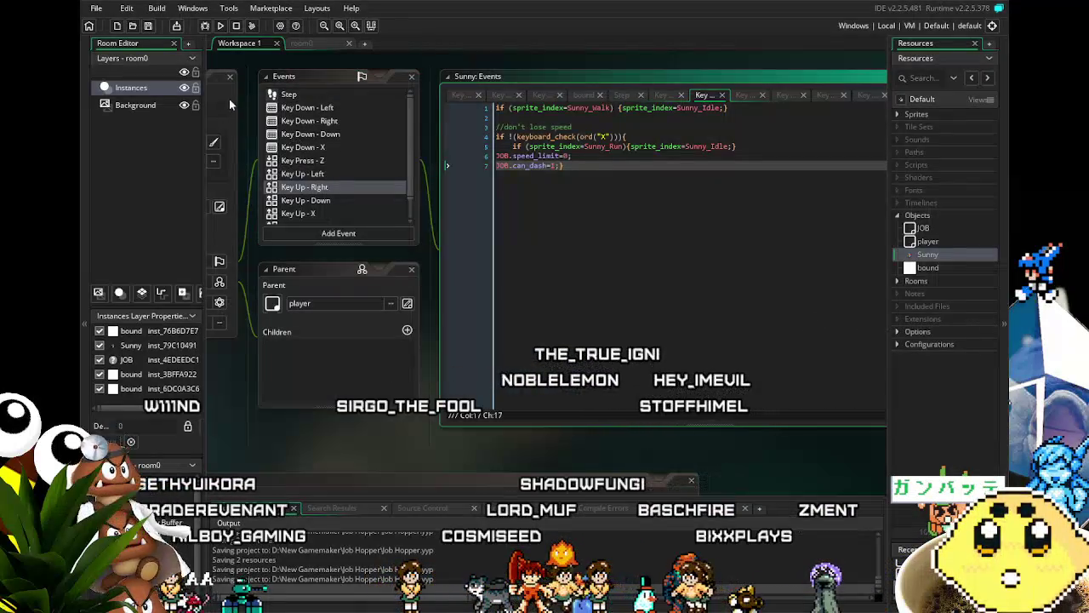
click(351, 174)
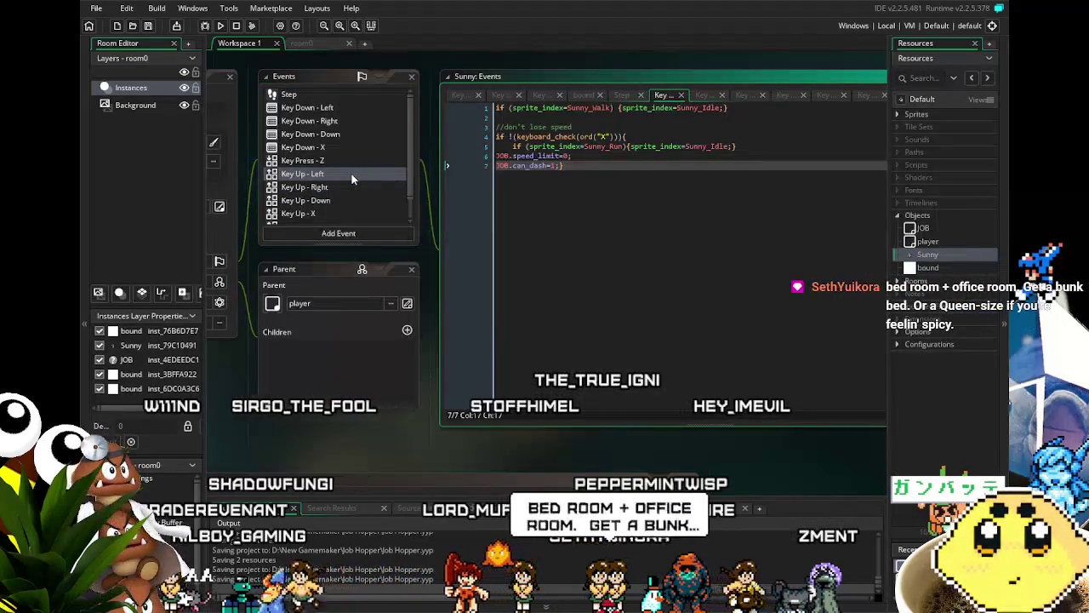
click(347, 191)
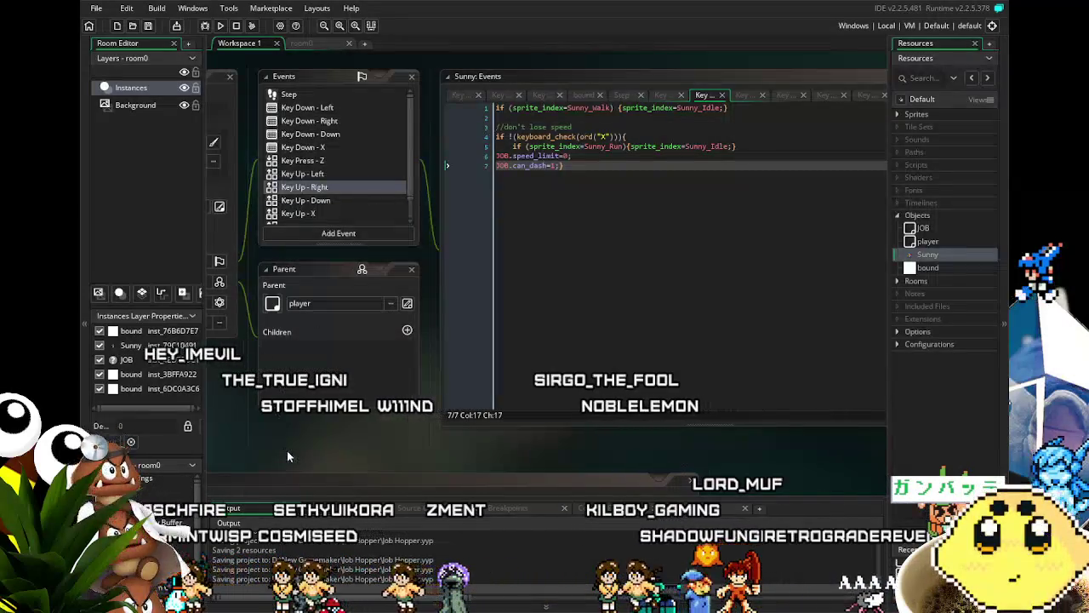
Show Sunny's Key Up - Down event, whose line switches Sunny_Duck back to Sunny_Idle
drag(293, 450, 359, 449)
scroll(444, 175, down, 2)
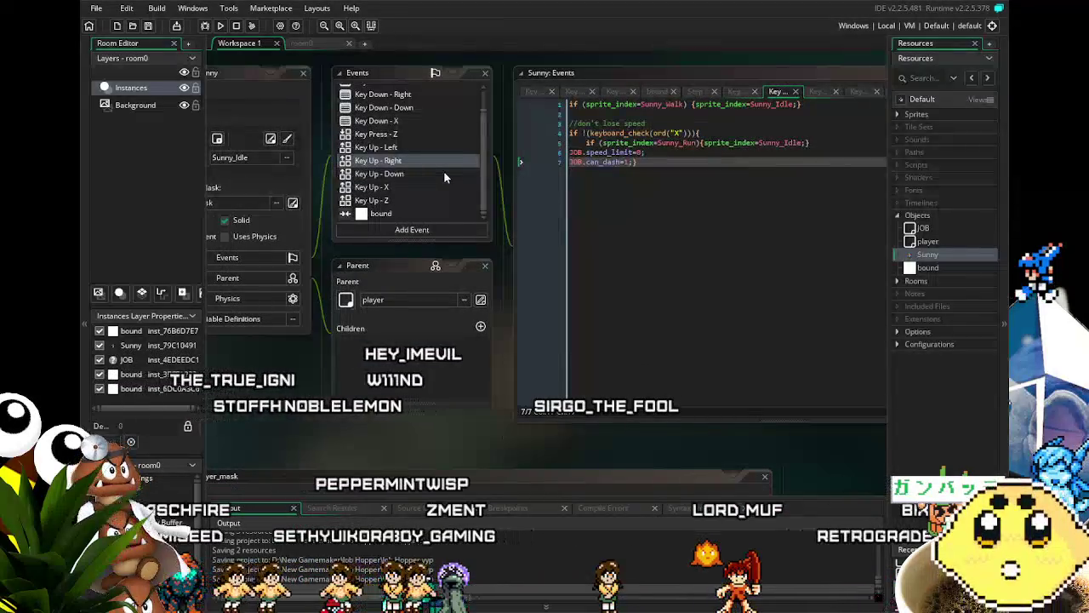
scroll(443, 175, up, 2)
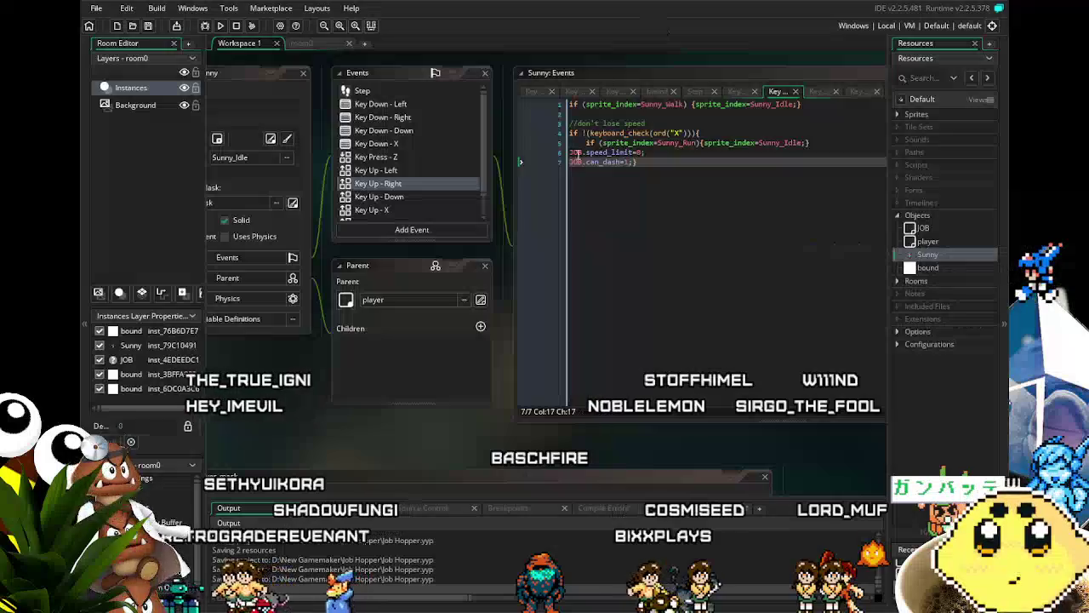
drag(300, 431, 279, 430)
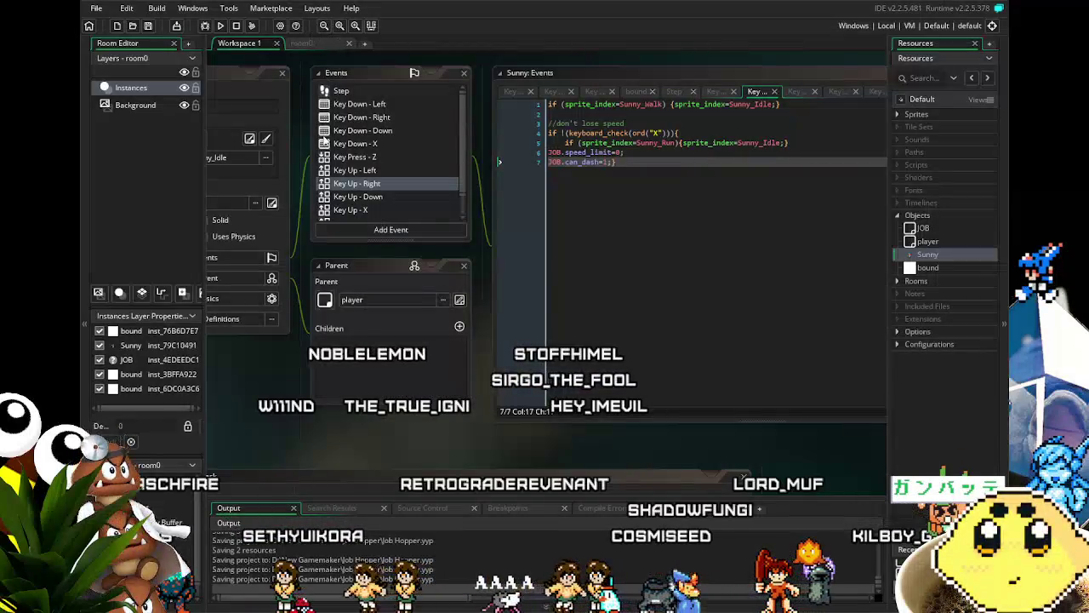
click(384, 197)
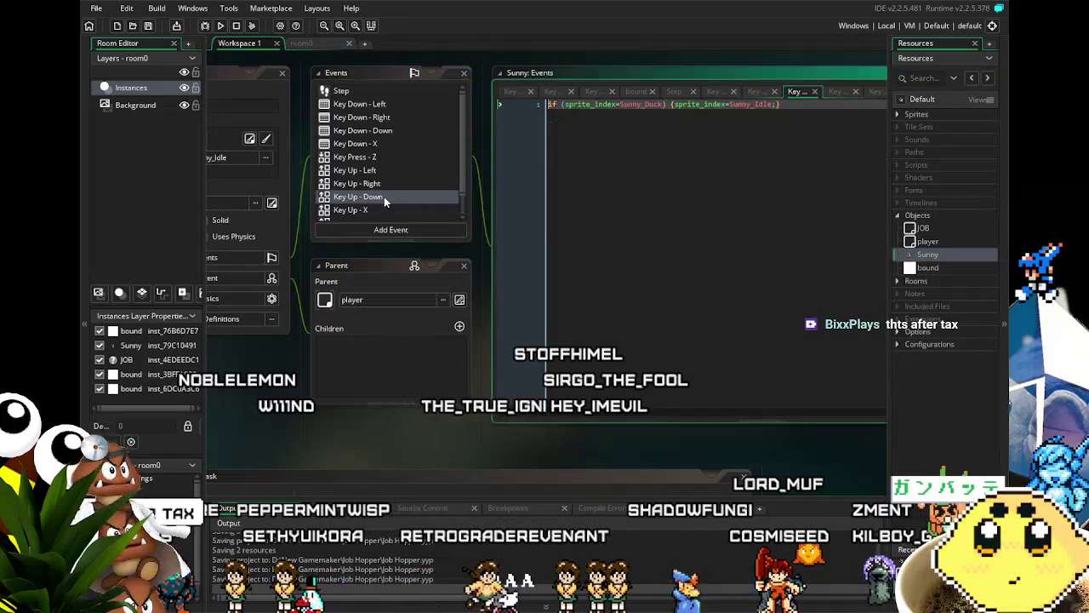
Return to Sunny's Key Up - Left code ending with JOB.speed_limit=0 and JOB.can_dash=1
click(390, 167)
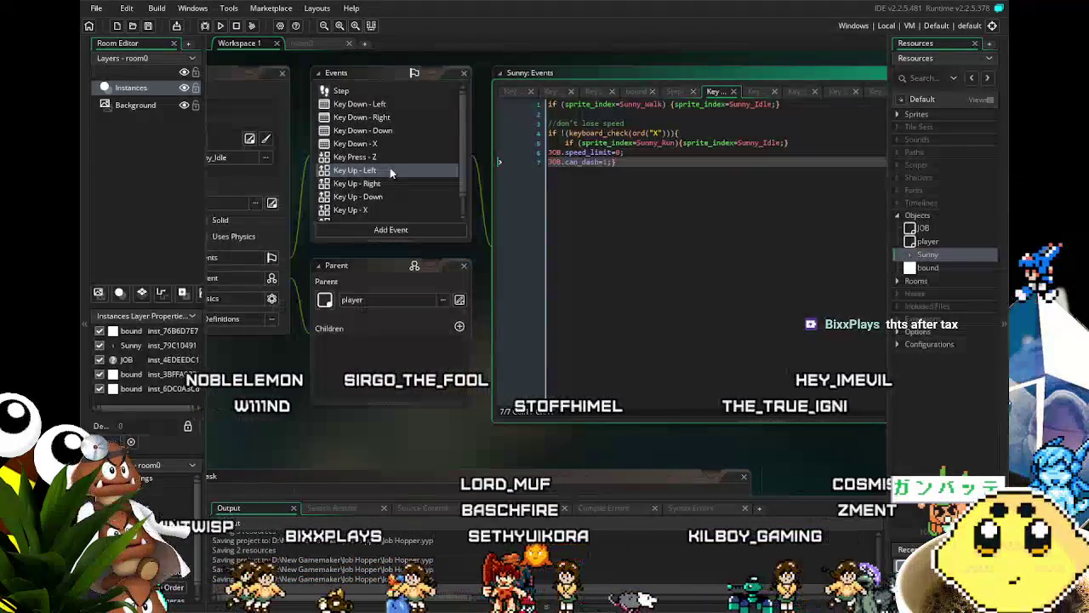
mouse_move(383, 435)
mouse_down()
mouse_move(428, 422)
mouse_move(372, 426)
mouse_up()
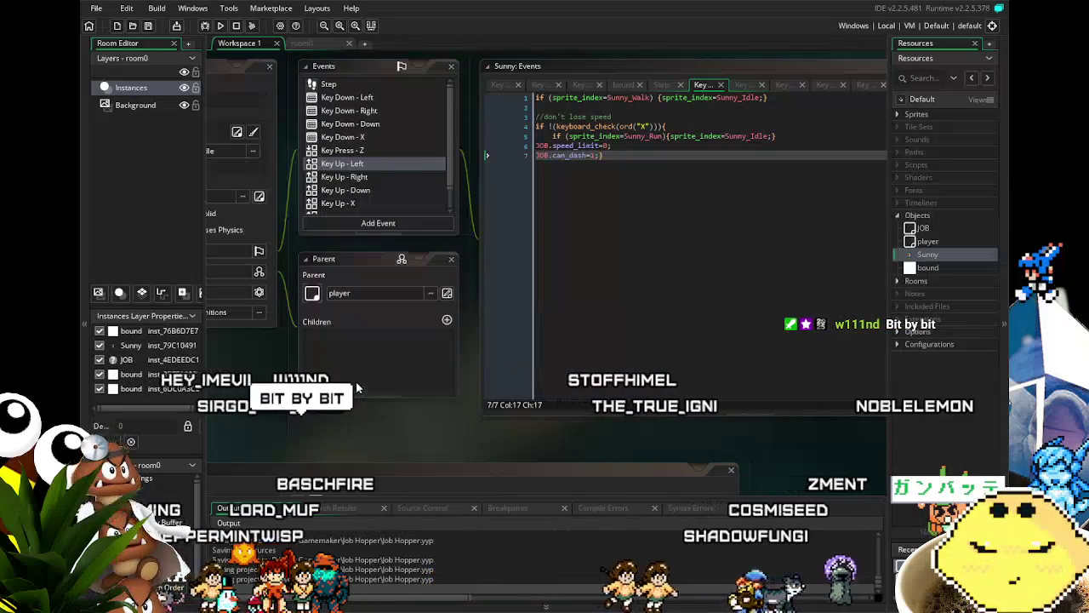
mouse_move(301, 453)
mouse_down()
mouse_move(257, 445)
mouse_move(326, 461)
mouse_up()
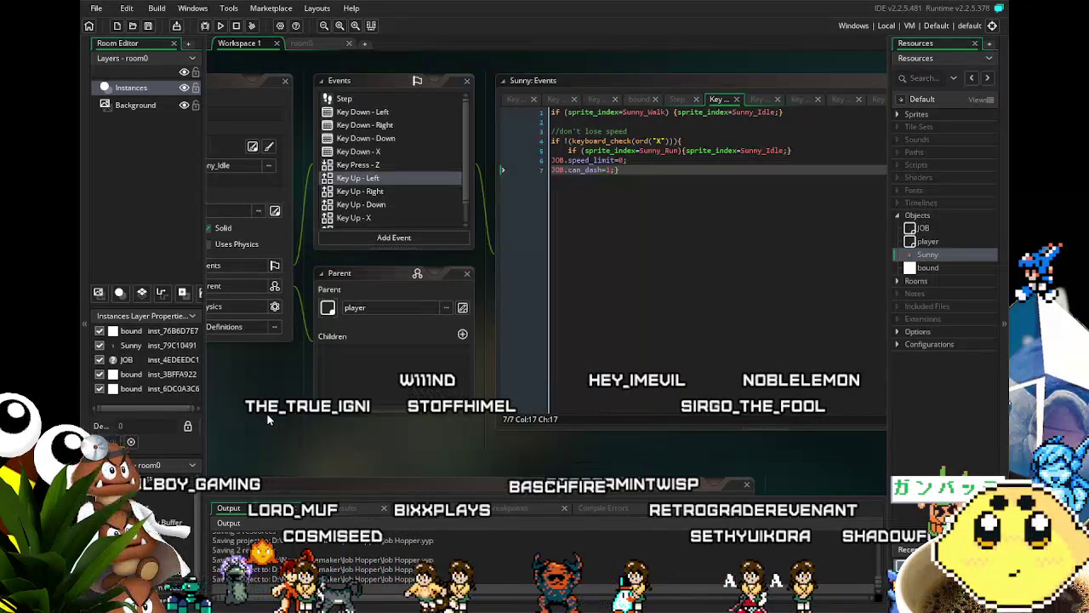
Build and launch the Job Hopper game with the toolbar Run button
drag(267, 441, 280, 441)
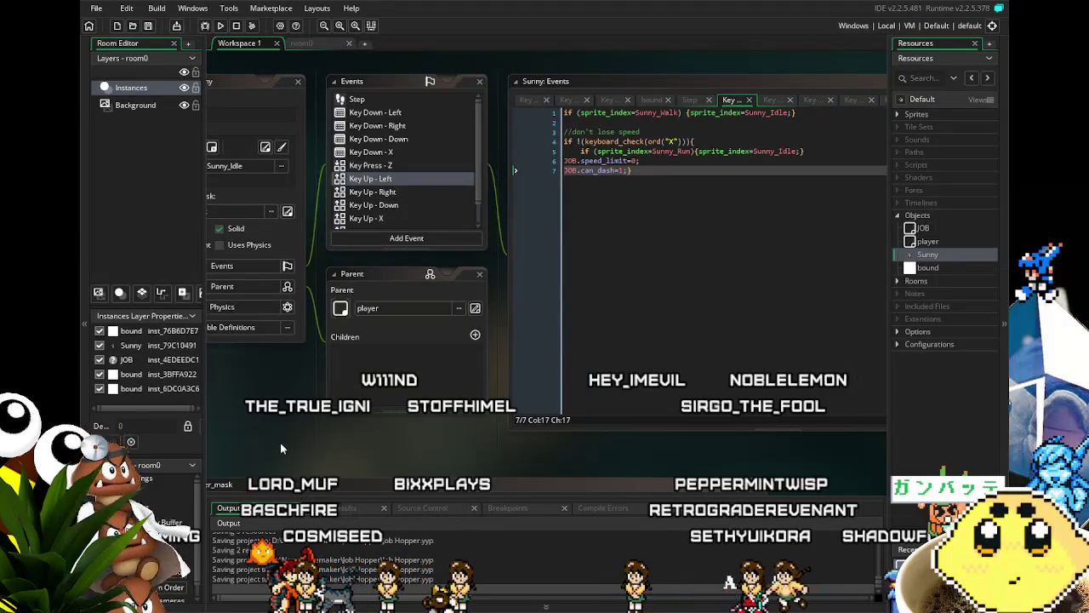
drag(327, 446, 393, 452)
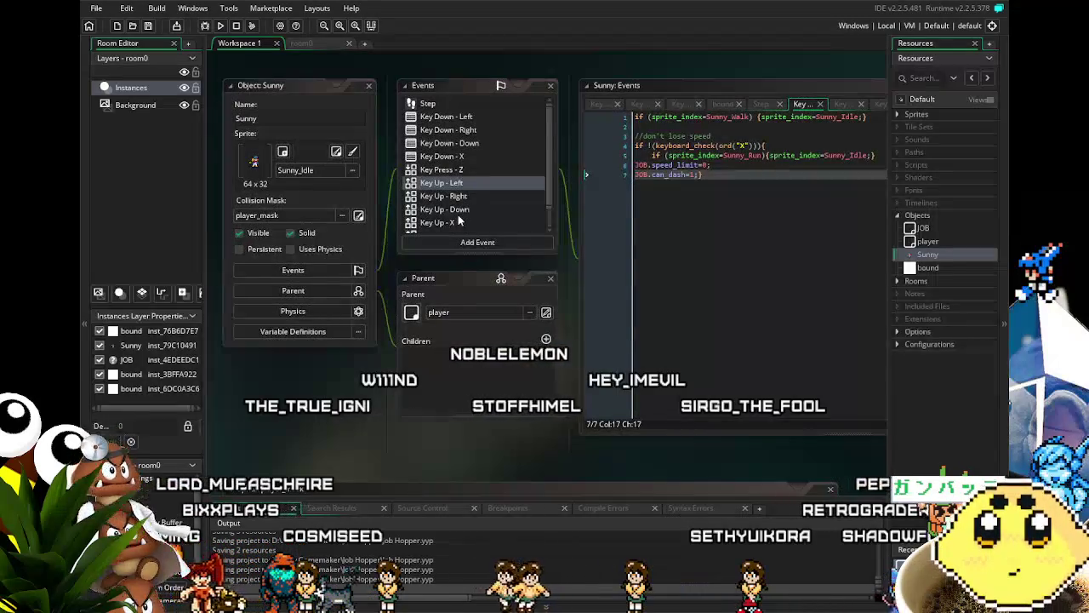
click(221, 29)
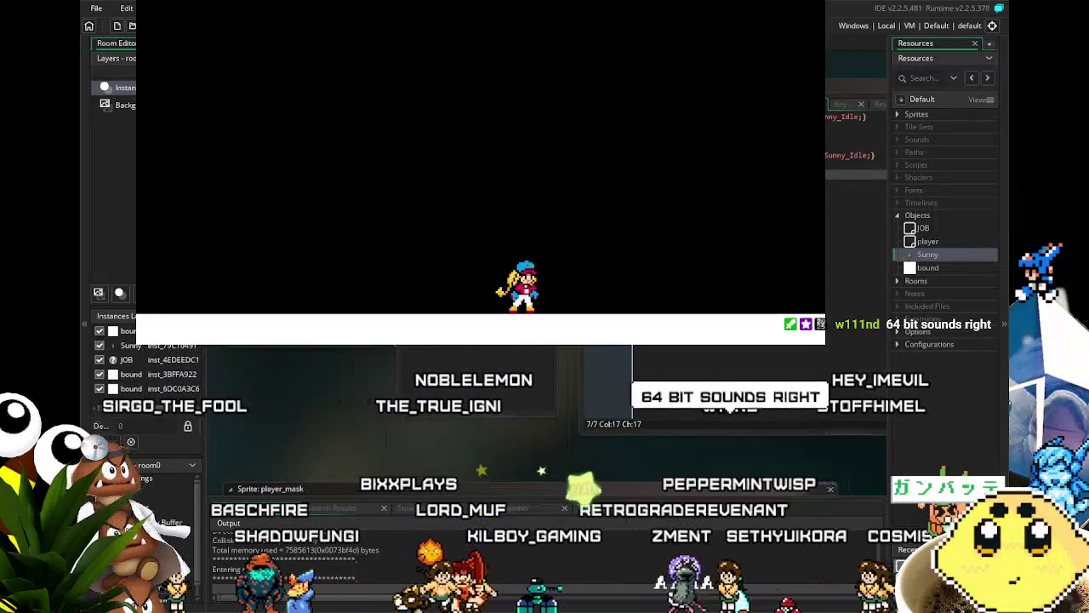
Close the game window and show Sunny's Key Down - Left event code
click(559, 353)
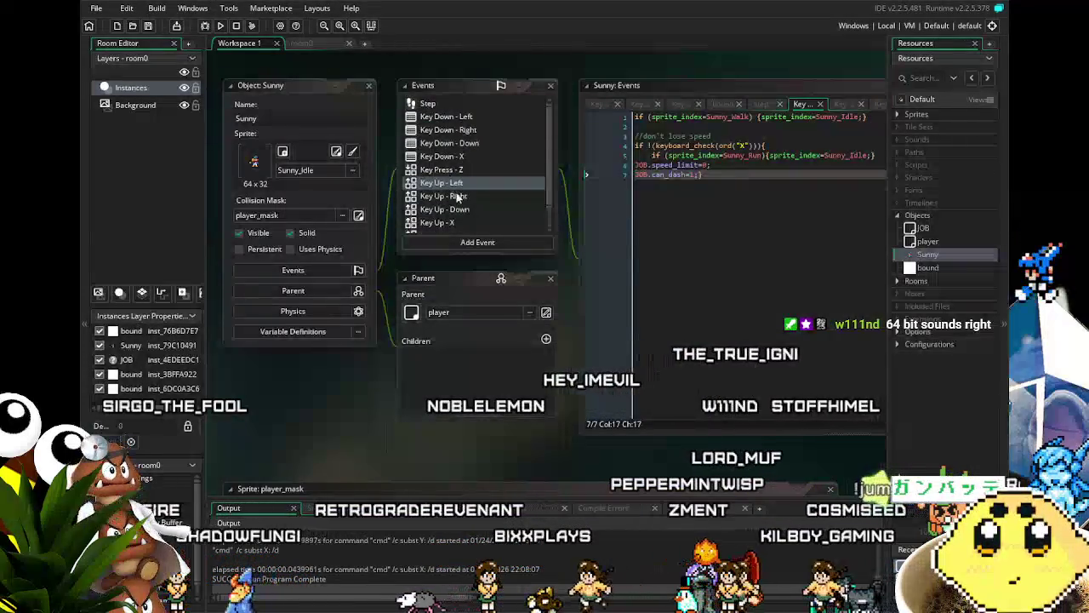
mouse_move(359, 374)
mouse_down()
mouse_move(315, 378)
mouse_move(340, 375)
mouse_up()
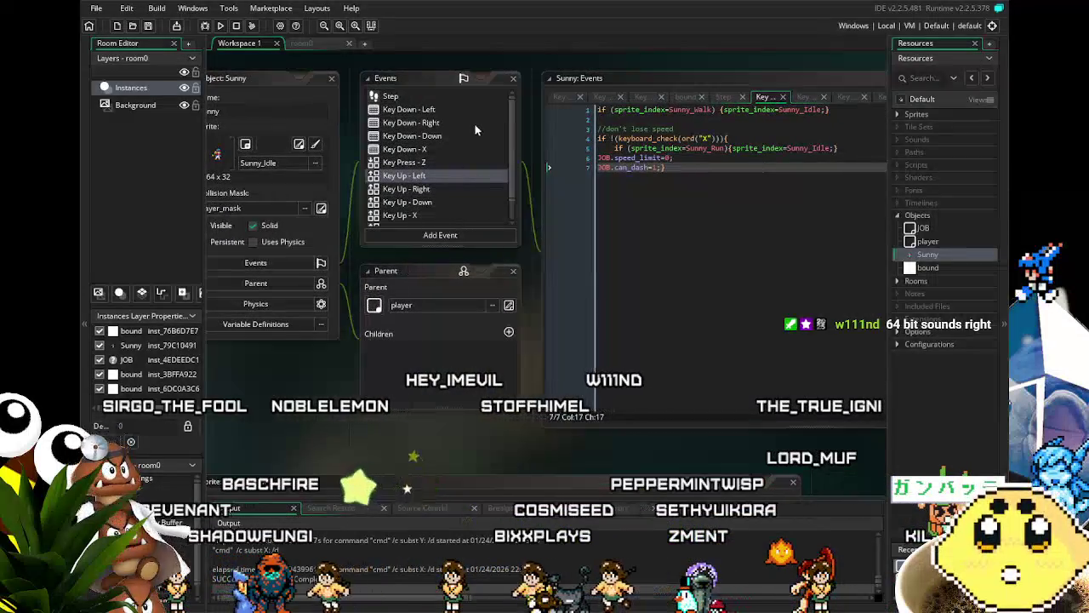
click(426, 110)
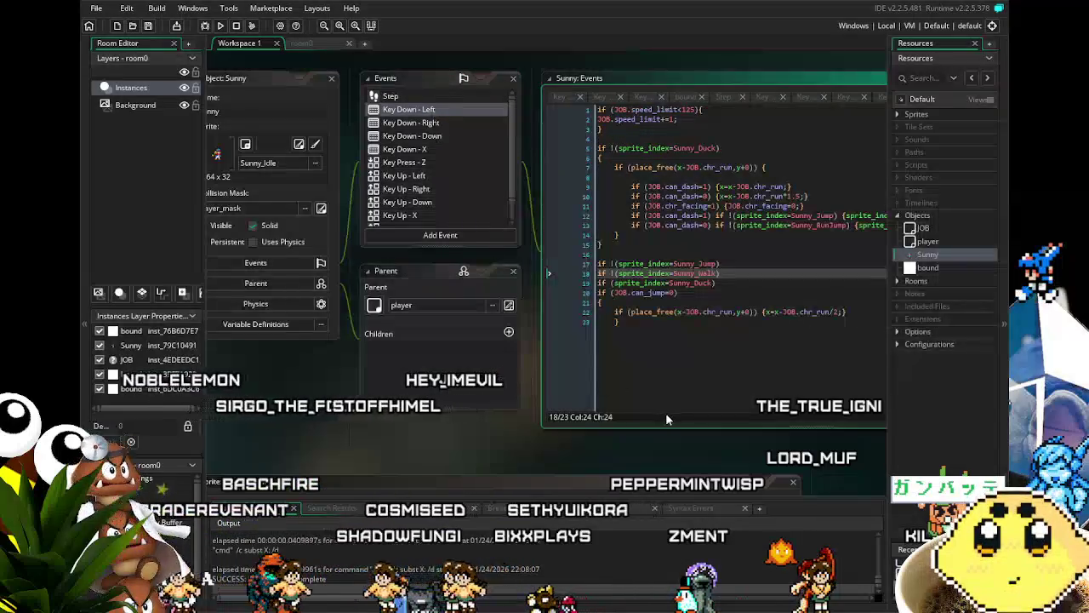
drag(665, 412, 636, 412)
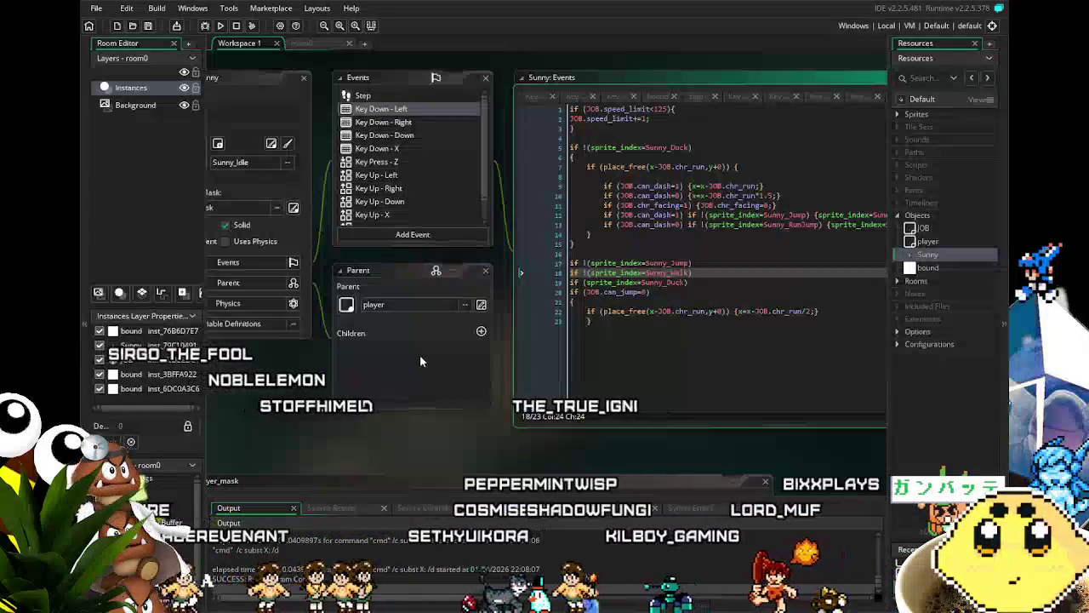
drag(400, 412, 340, 413)
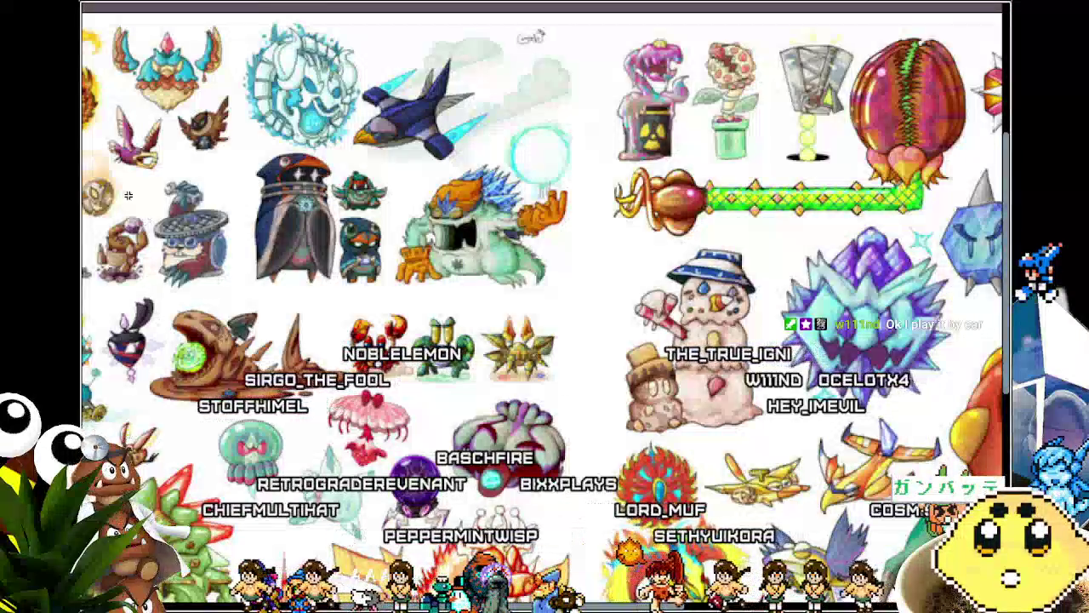
Create a new 1280×720 sprite and paste the demon-and-swordsman scene onto it
key(Escape)
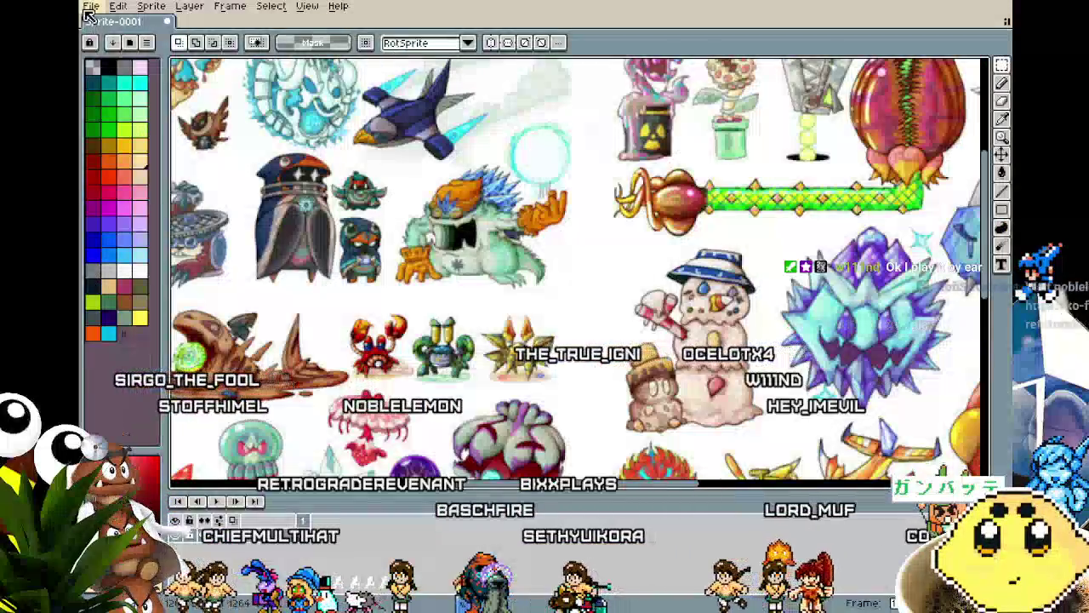
click(91, 6)
click(99, 26)
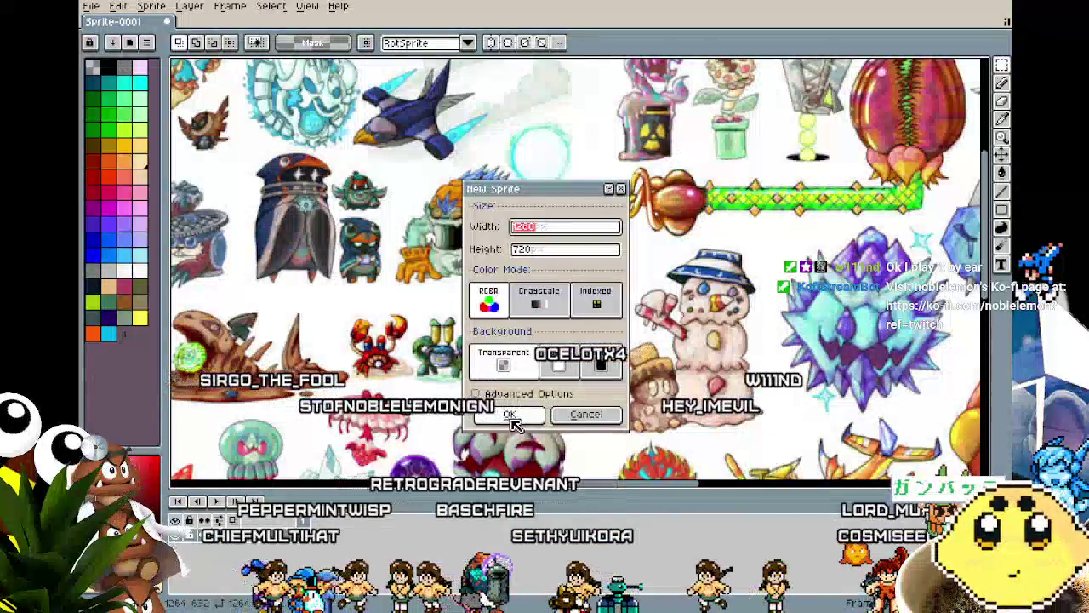
click(502, 413)
key(ctrl+v)
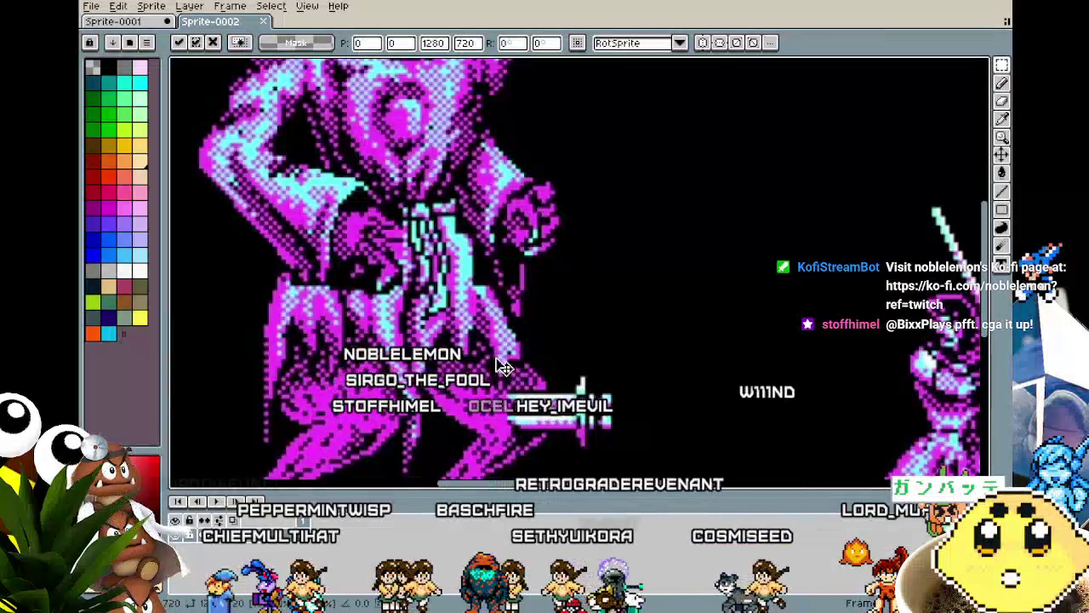
scroll(502, 368, down, 3)
key(Return)
Pan around the demon scene and the monster sprite sheet
drag(421, 296, 514, 293)
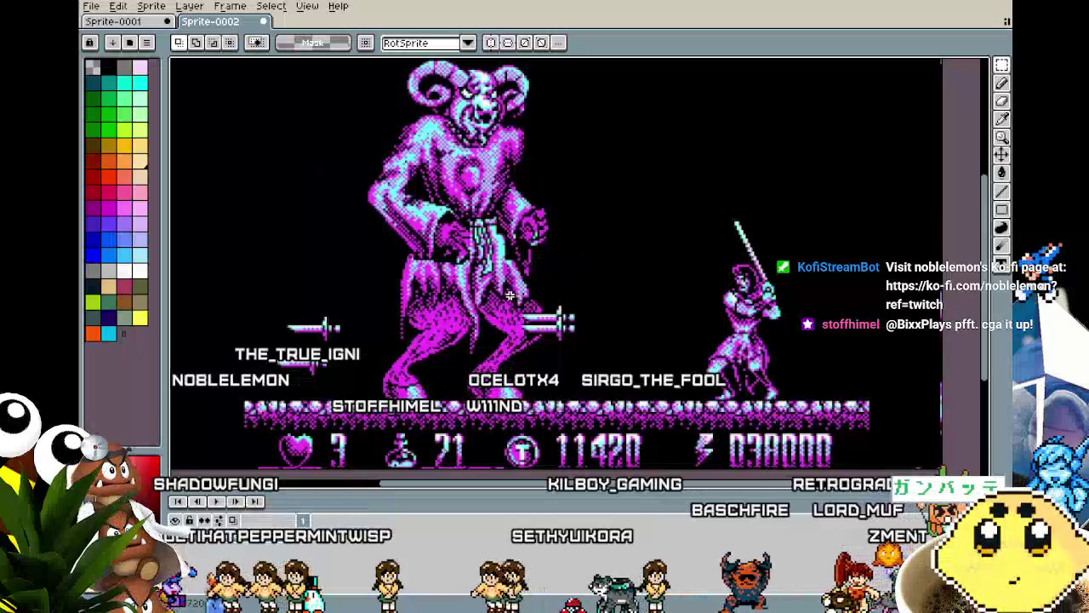
scroll(440, 305, up, 2)
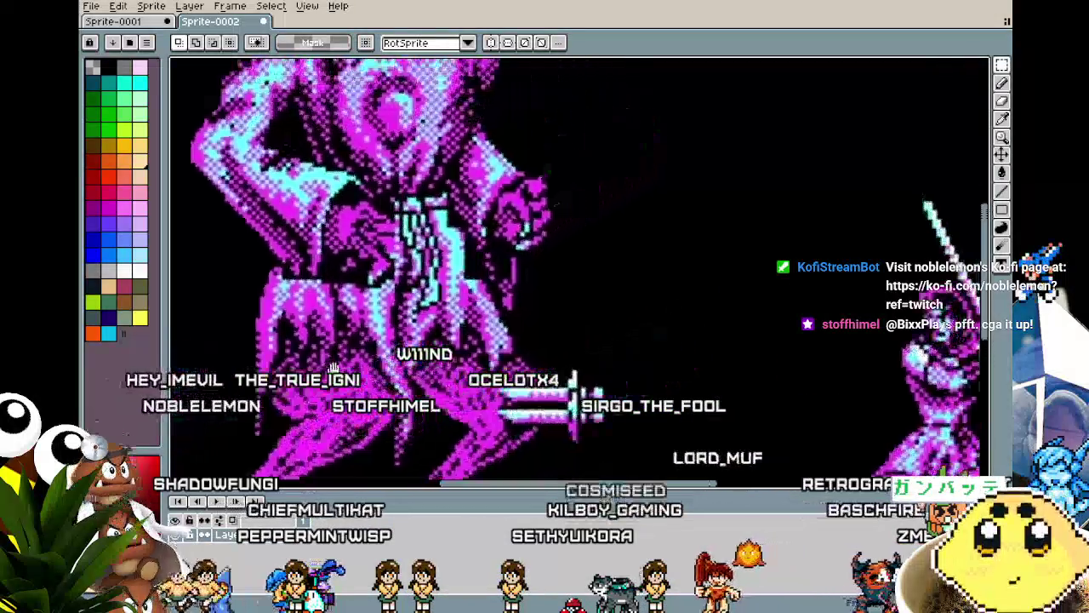
scroll(345, 352, down, 2)
drag(345, 351, 438, 310)
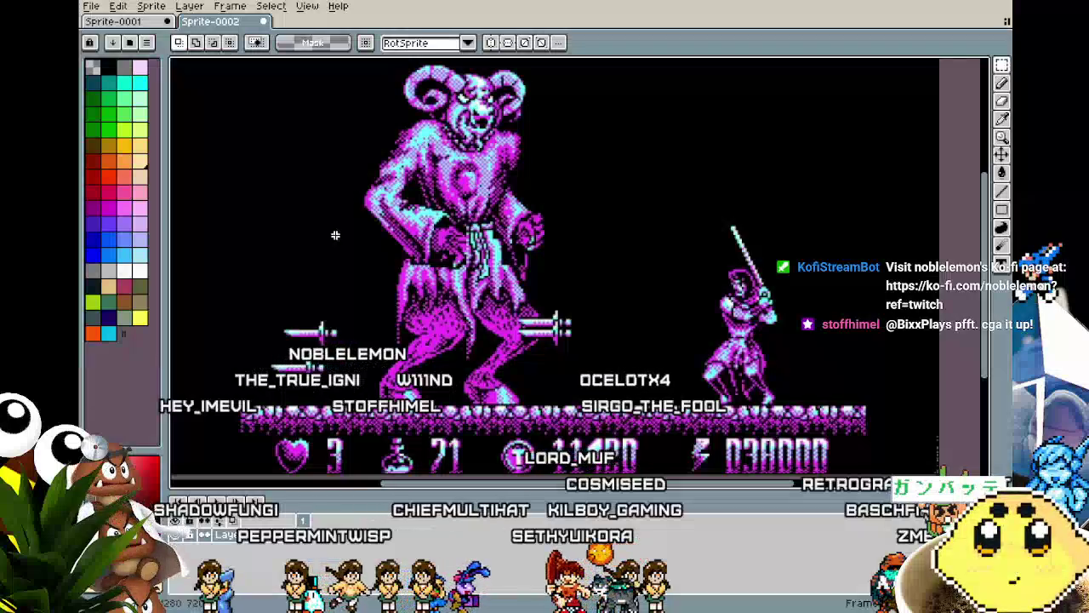
click(143, 22)
mouse_move(596, 196)
mouse_down()
mouse_move(647, 187)
mouse_move(693, 161)
mouse_move(322, 96)
mouse_up()
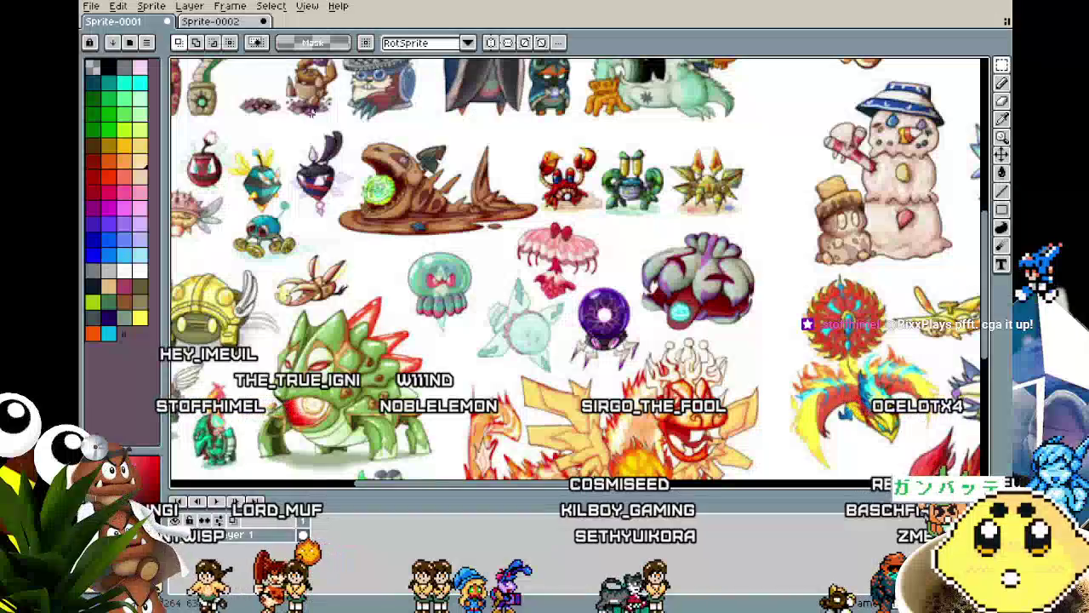
drag(659, 328, 430, 293)
Inspect the demon and score bar up close, then switch back to GameMaker
click(207, 23)
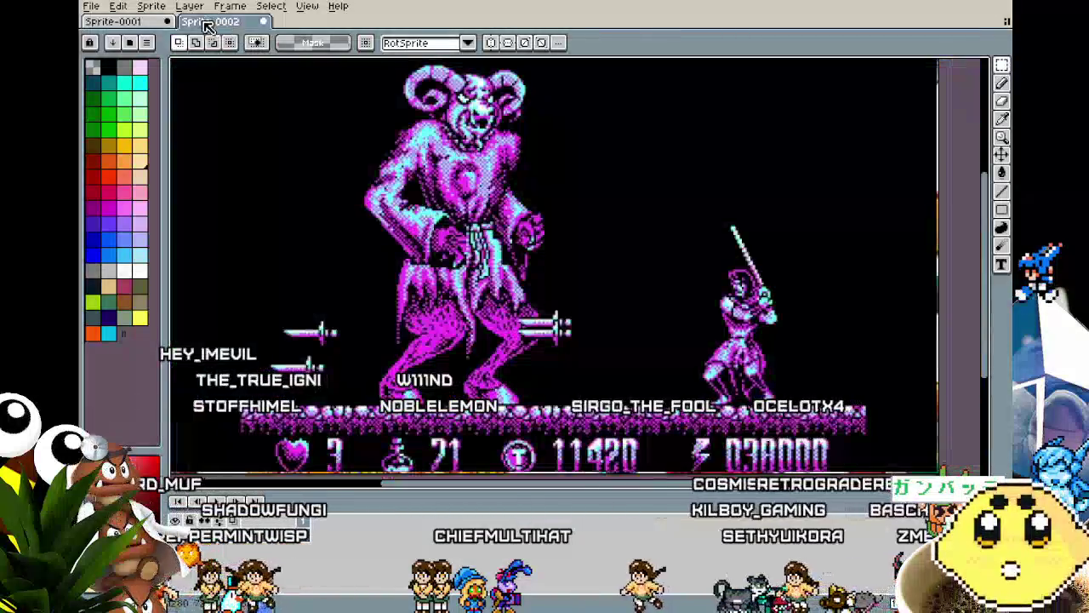
mouse_move(482, 349)
mouse_down()
mouse_move(437, 343)
mouse_move(368, 407)
mouse_move(448, 545)
mouse_up()
scroll(440, 317, up, 2)
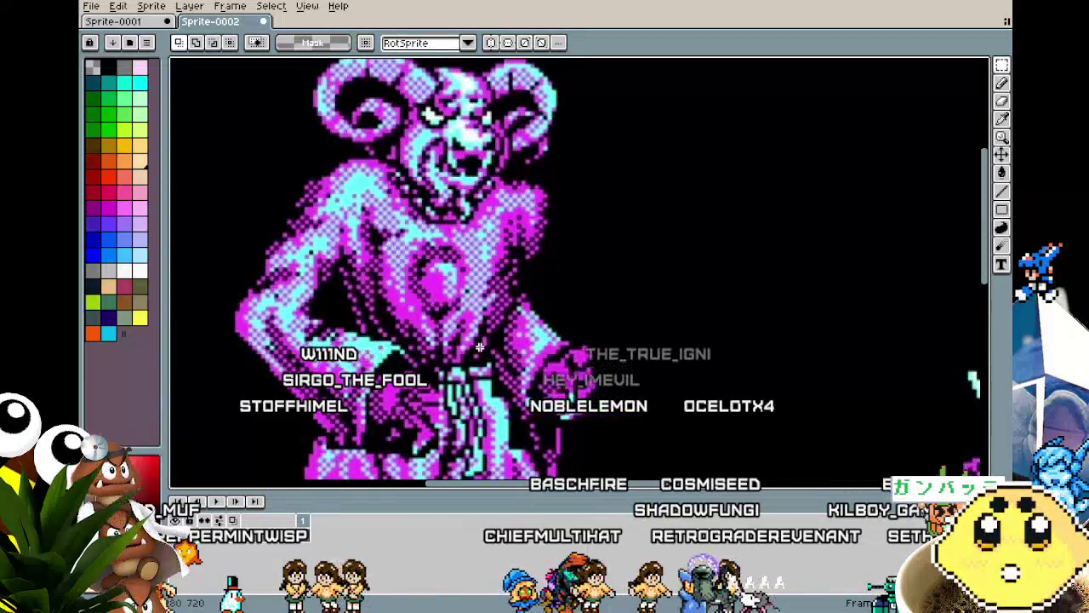
drag(479, 346, 403, 324)
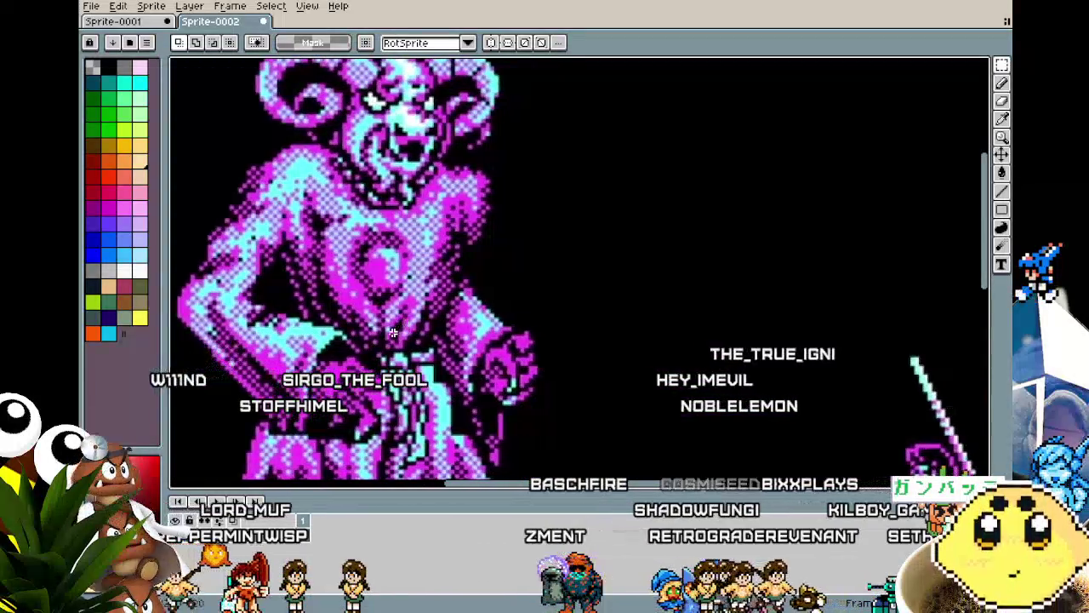
scroll(406, 307, down, 2)
scroll(403, 281, up, 2)
drag(403, 273, 413, 264)
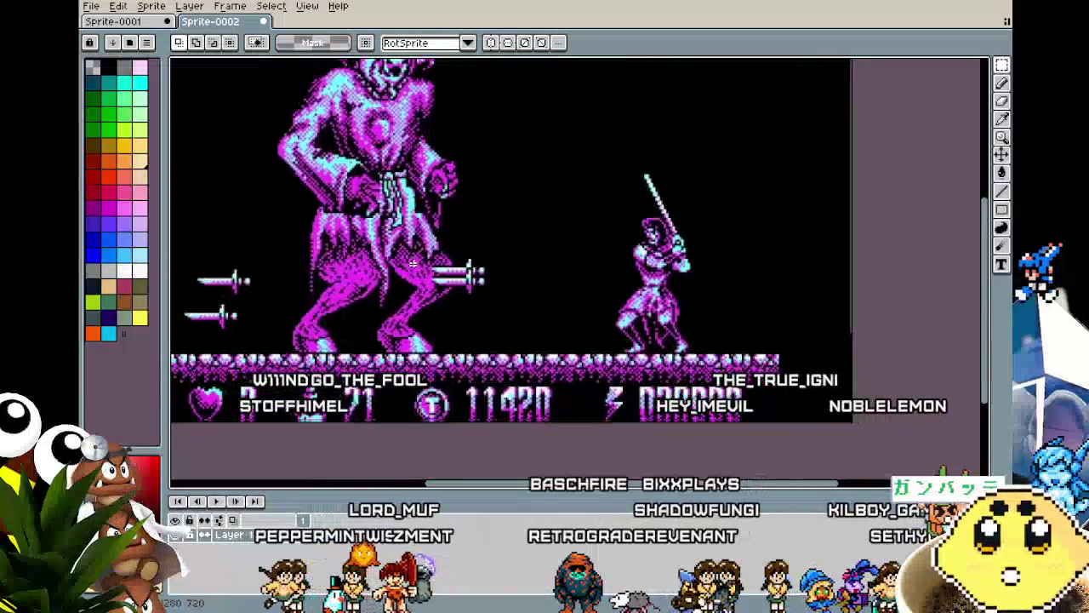
scroll(413, 264, up, 3)
drag(367, 149, 325, 92)
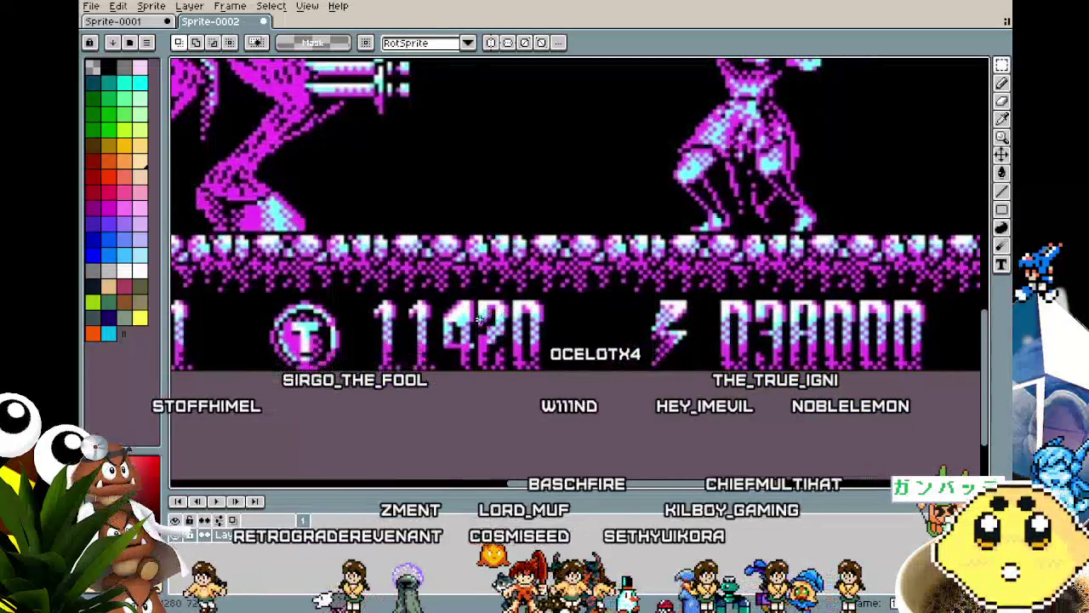
scroll(451, 340, down, 2)
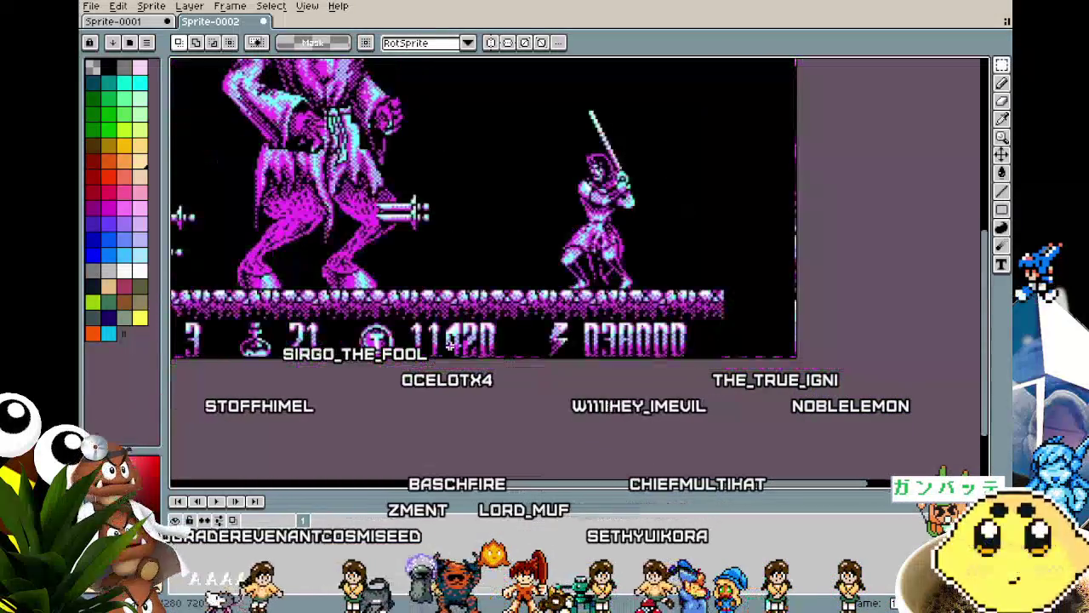
mouse_move(299, 172)
mouse_down()
mouse_move(438, 251)
mouse_move(451, 293)
mouse_move(260, 334)
mouse_move(452, 318)
mouse_up()
scroll(452, 293, up, 2)
scroll(311, 332, down, 1)
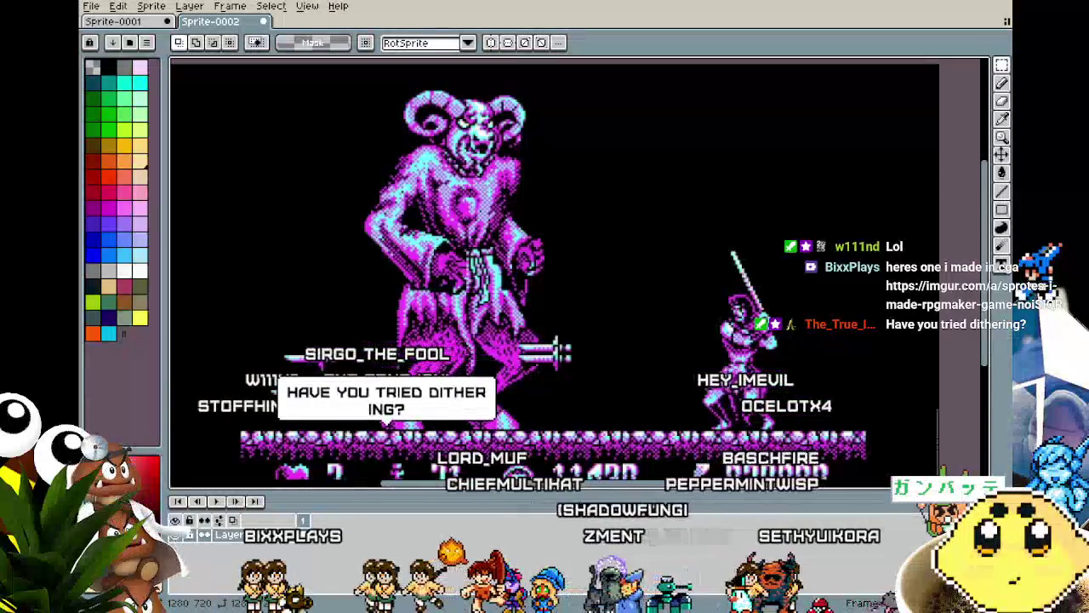
key(alt+Tab)
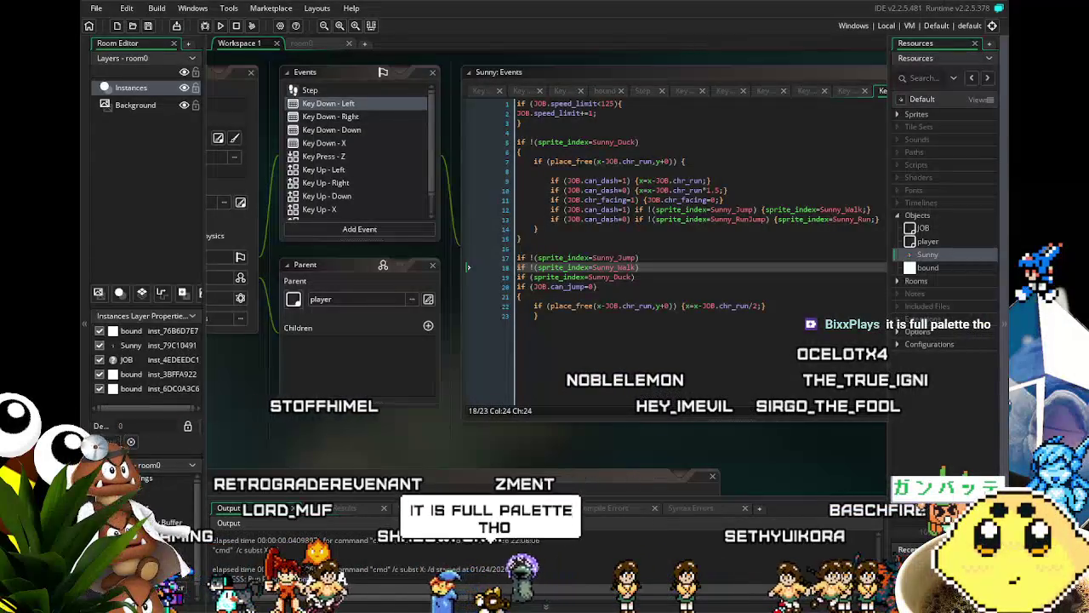
Make a 1038×576 sprite, paste the red-brick castle scene, and preview it full-screen with F8
key(alt+Tab)
click(96, 9)
click(107, 26)
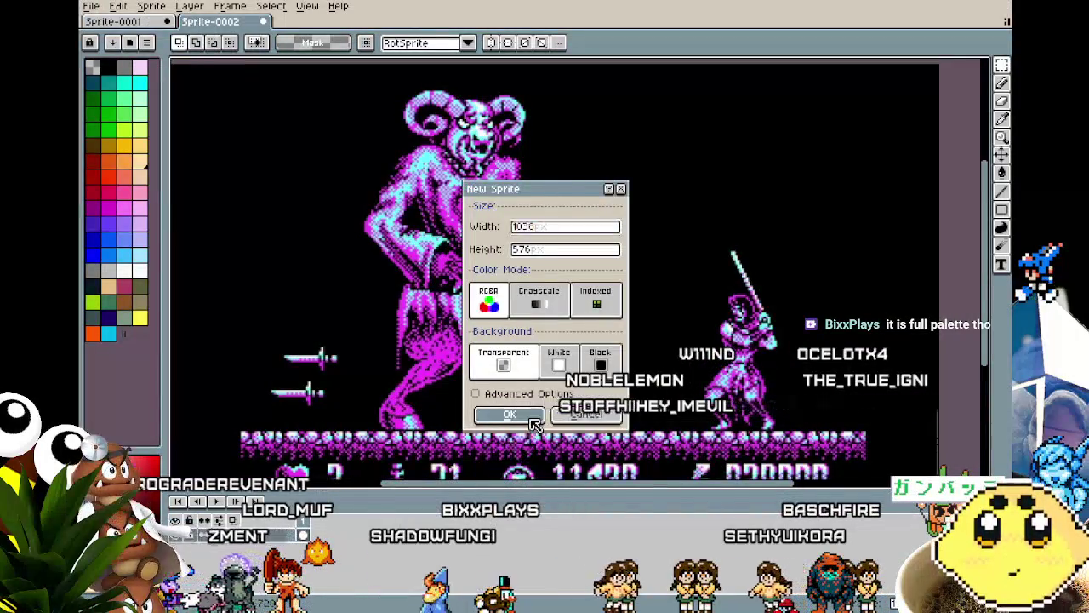
click(531, 421)
key(ctrl+v)
scroll(531, 424, down, 2)
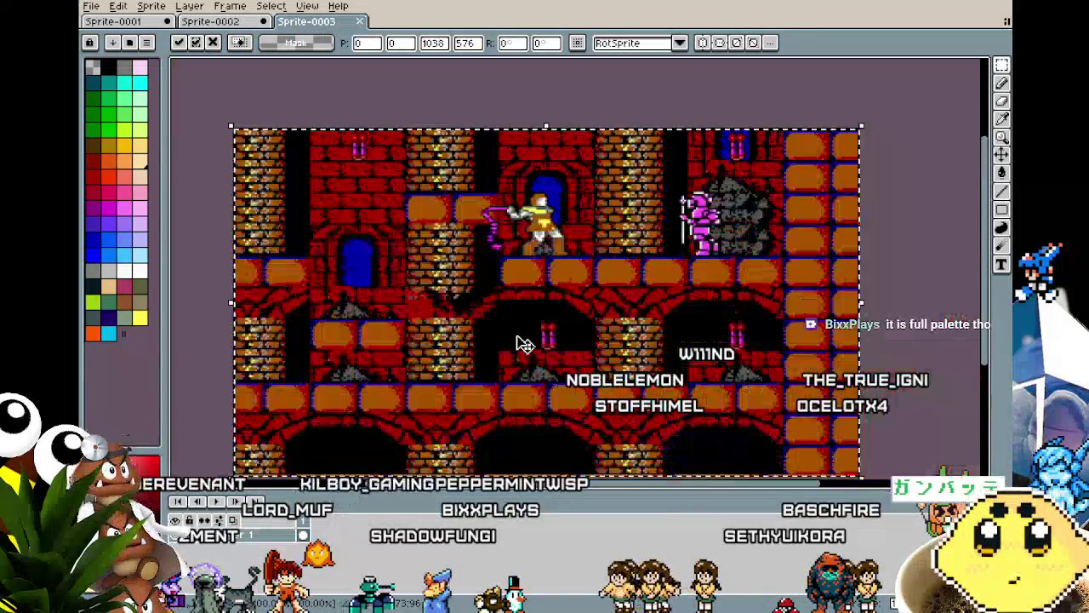
key(Return)
mouse_move(518, 343)
mouse_down()
mouse_move(512, 275)
mouse_move(453, 321)
mouse_move(400, 402)
mouse_up()
key(F8)
scroll(512, 275, up, 2)
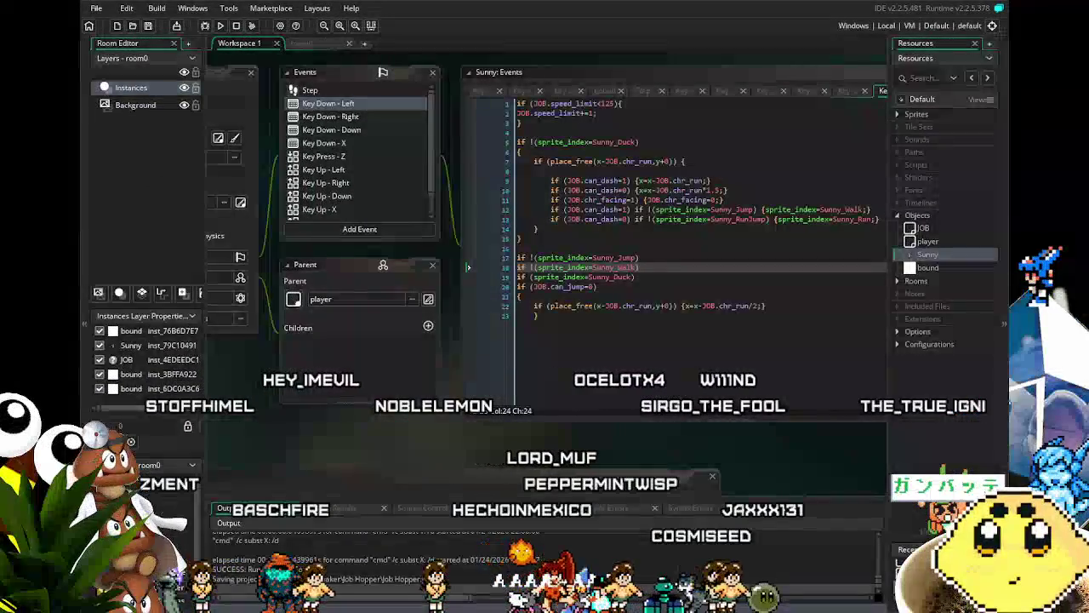
drag(475, 432, 413, 431)
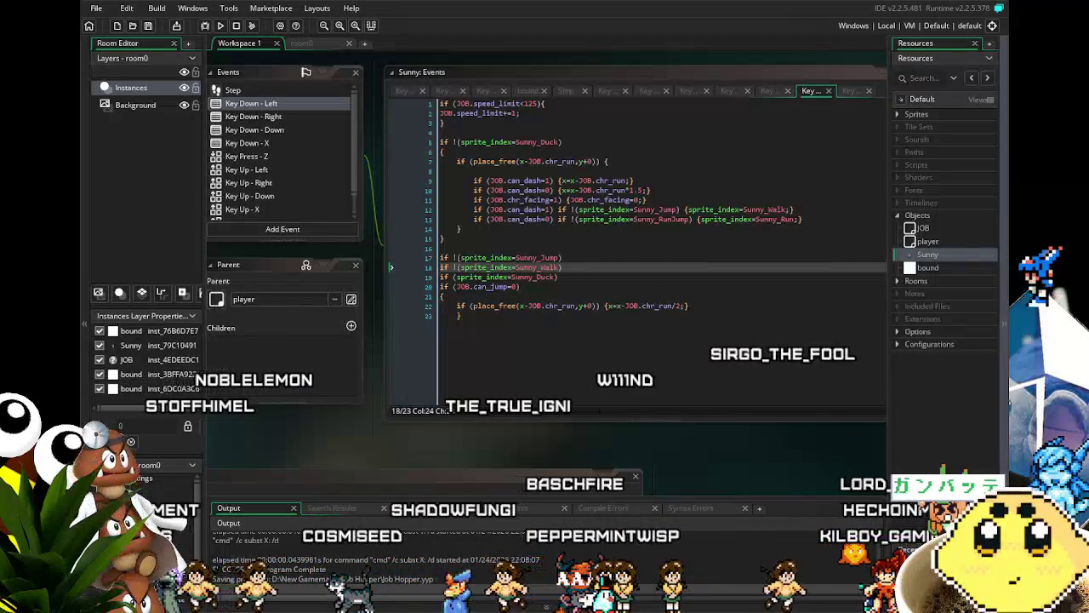
mouse_move(357, 451)
mouse_down()
mouse_move(417, 451)
mouse_move(388, 413)
mouse_up()
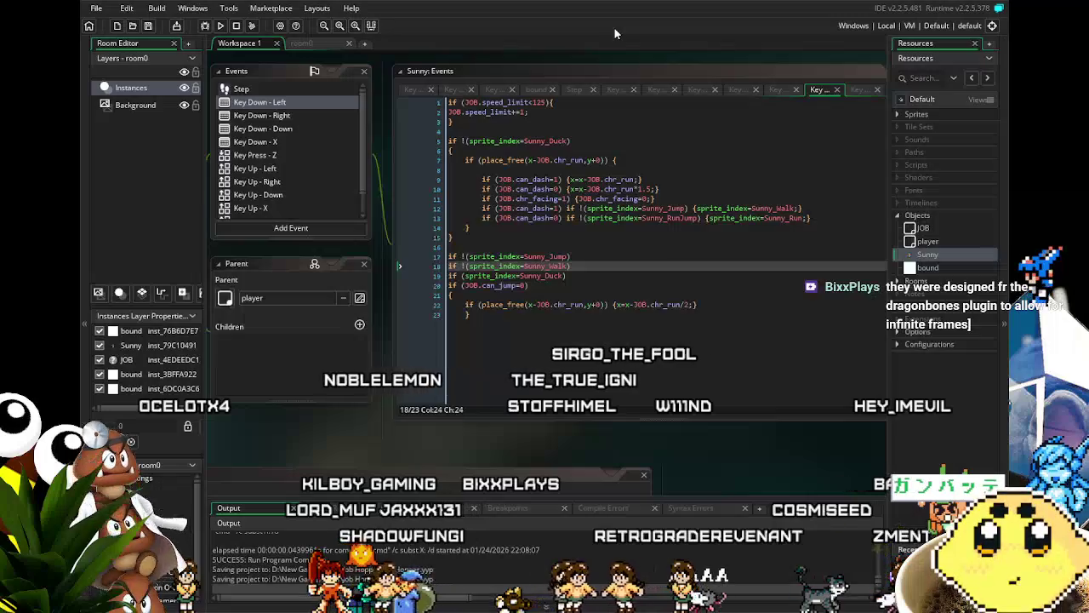
Run the game to test Sunny's updated movement code
click(221, 28)
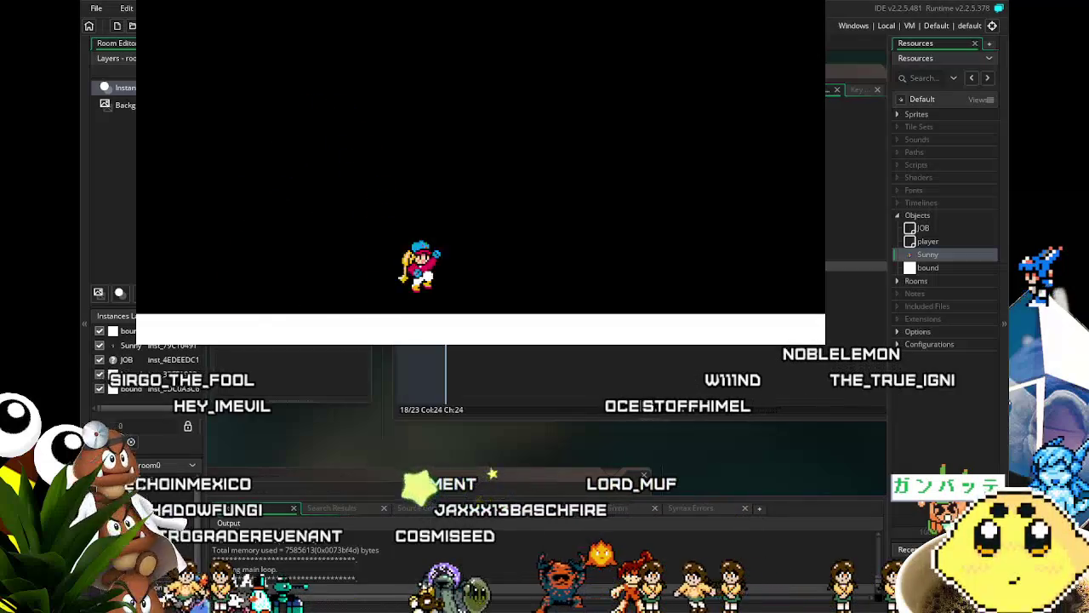
Run Sunny left and right with the arrow keys, jumping with Space mid-run
key(Left)
key(Left)
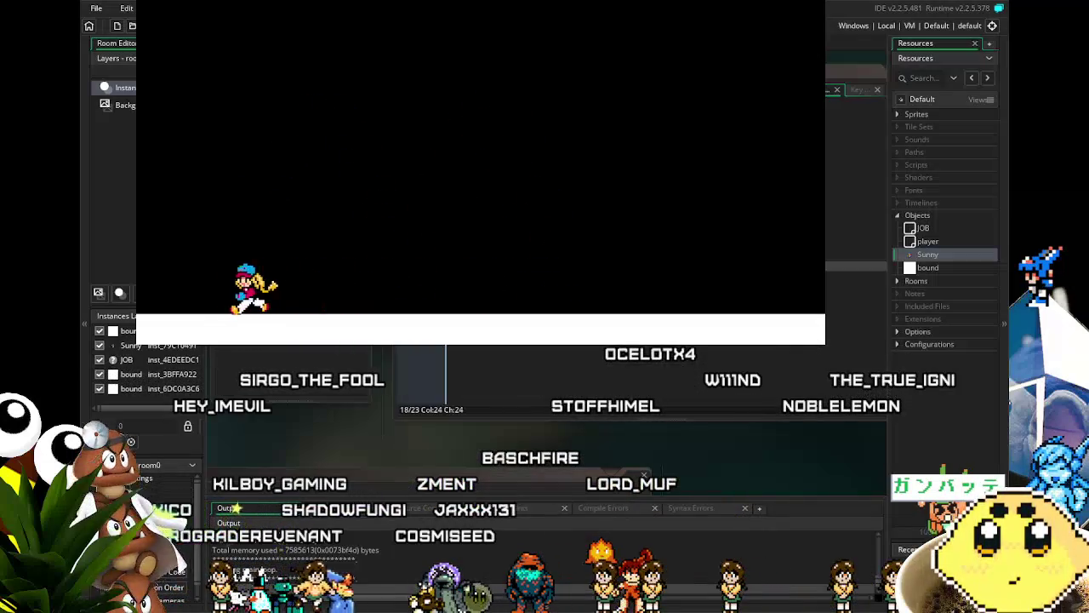
key(Right)
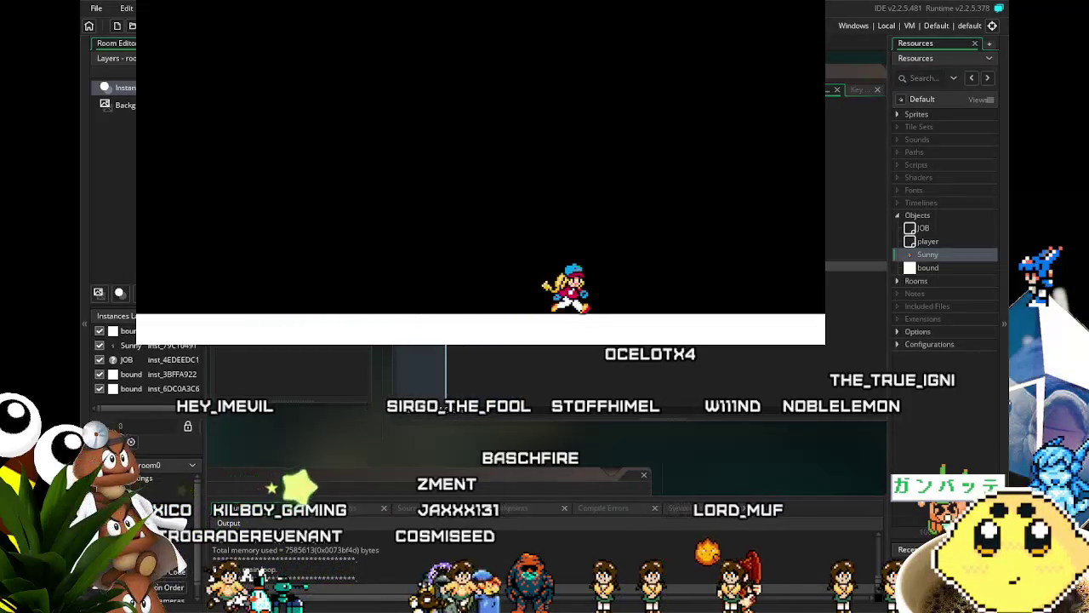
key(Left)
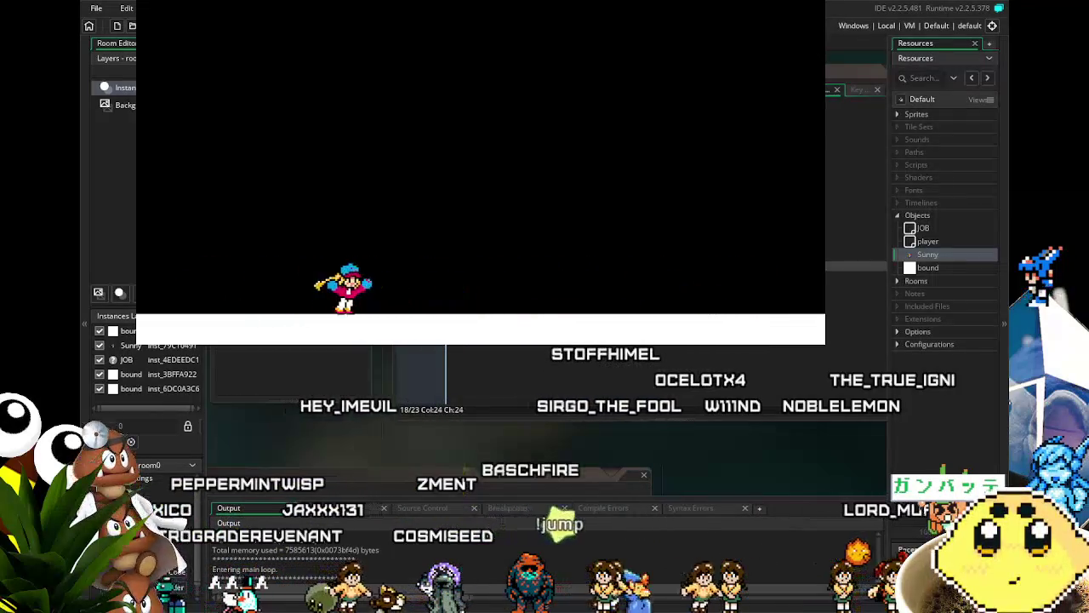
key(Right)
key(space)
key(Left)
key(space)
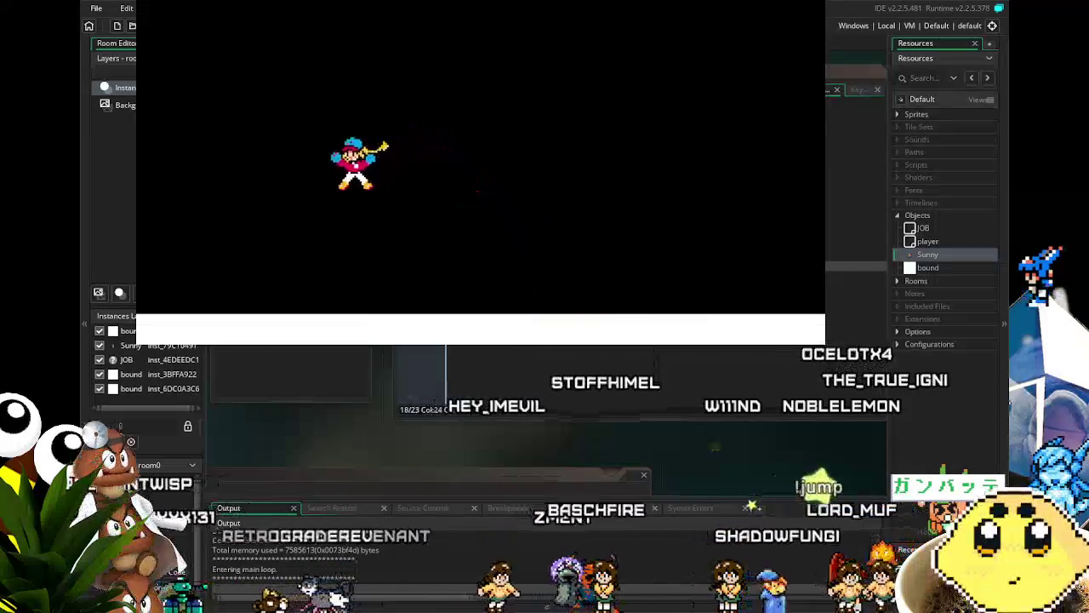
key(Right)
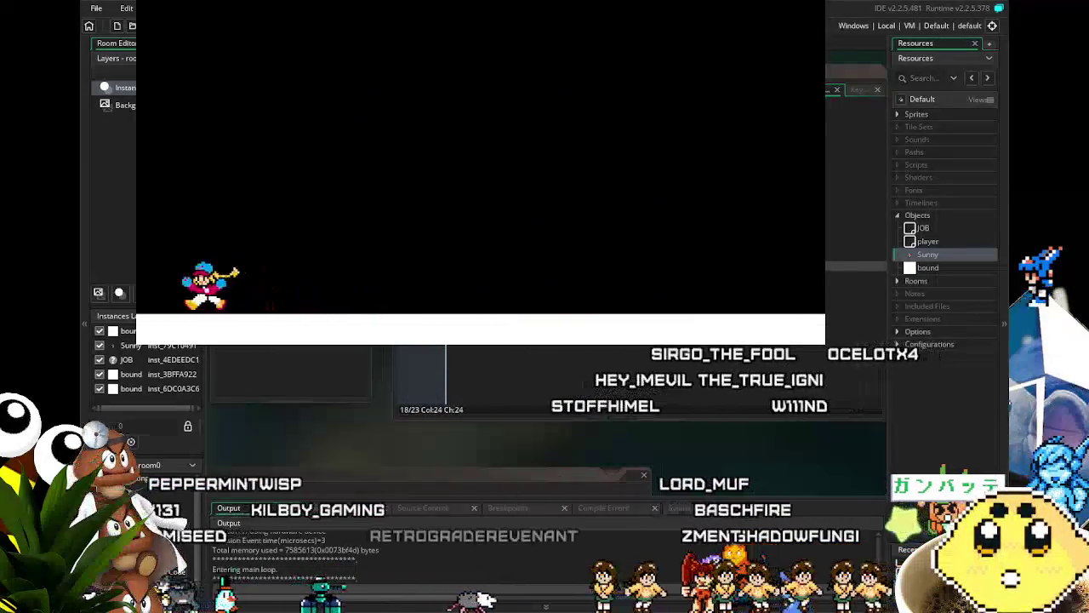
key(Right)
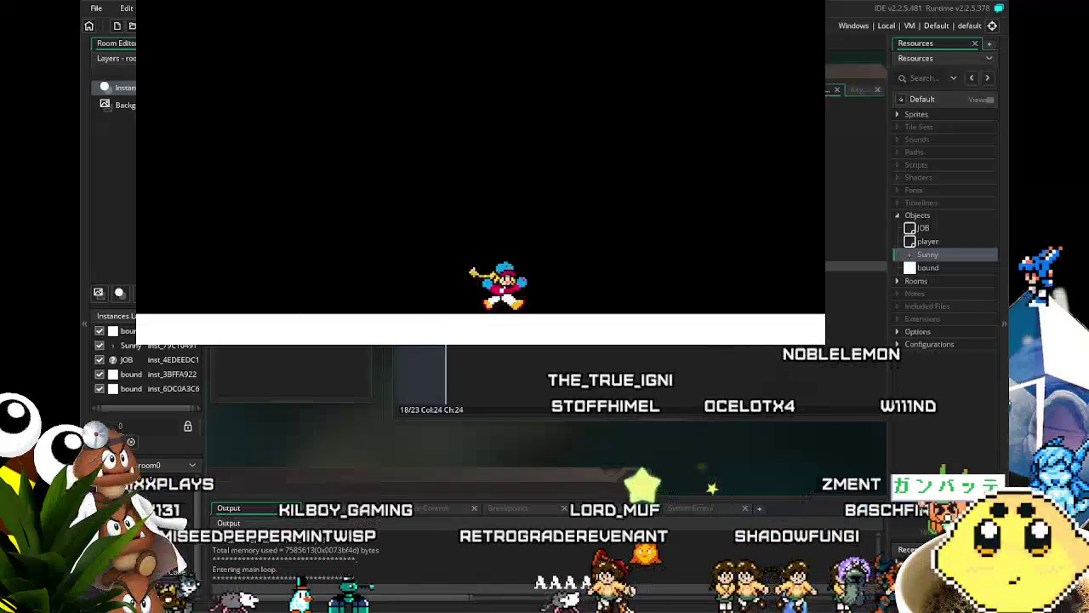
key(Right)
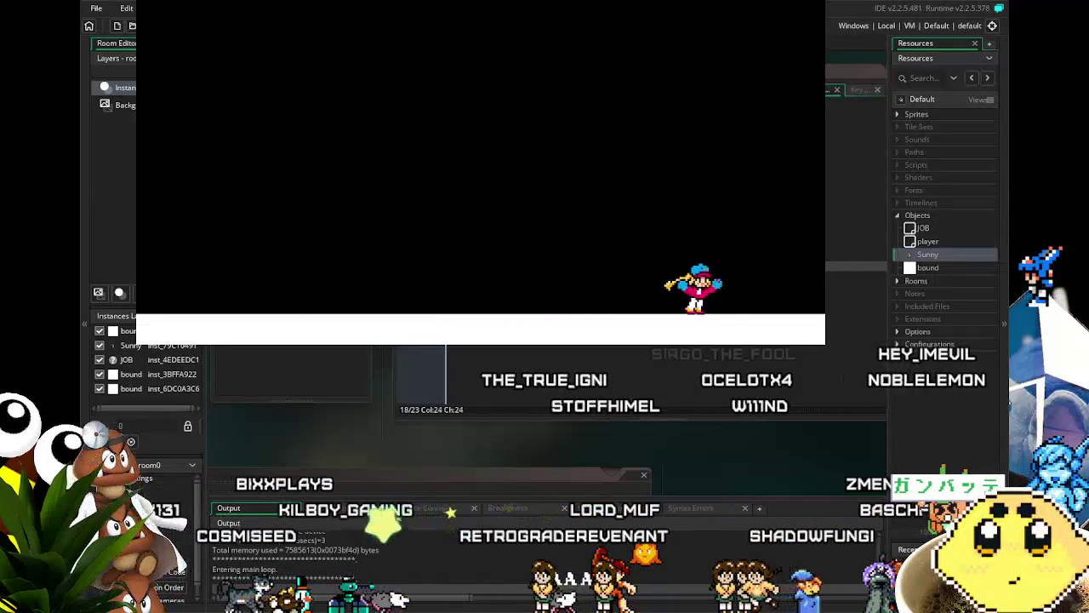
Run Sunny back and forth along the floor, then close the game window
key(Left)
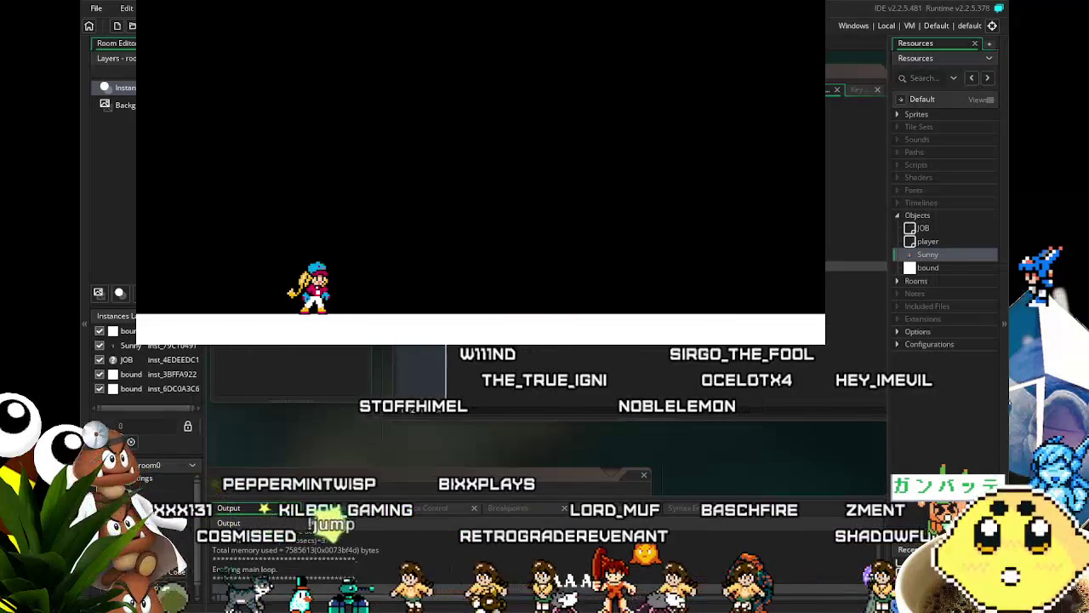
key(Right)
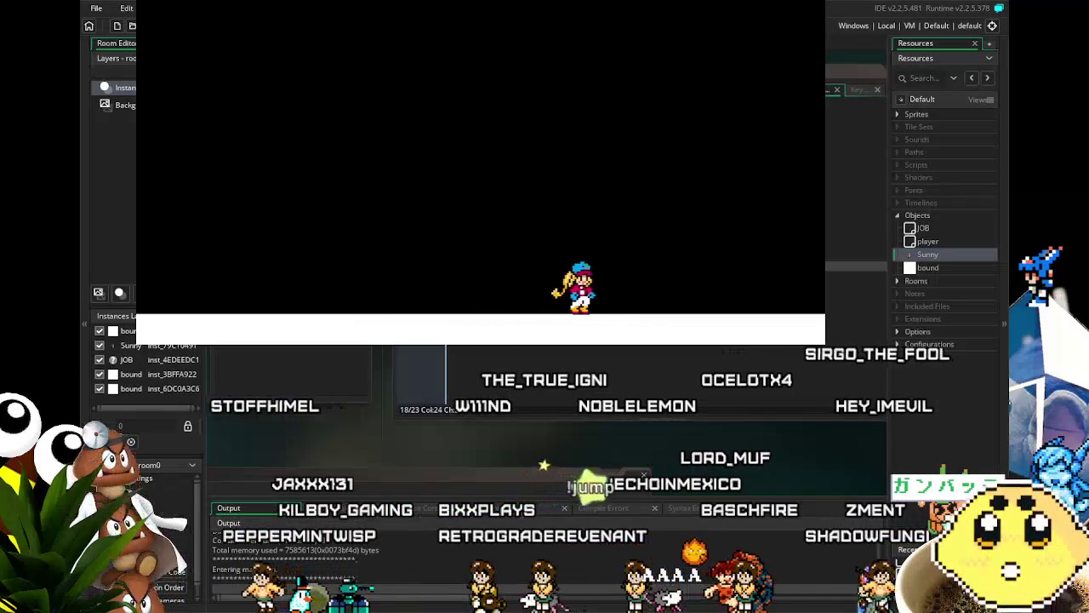
key(Left)
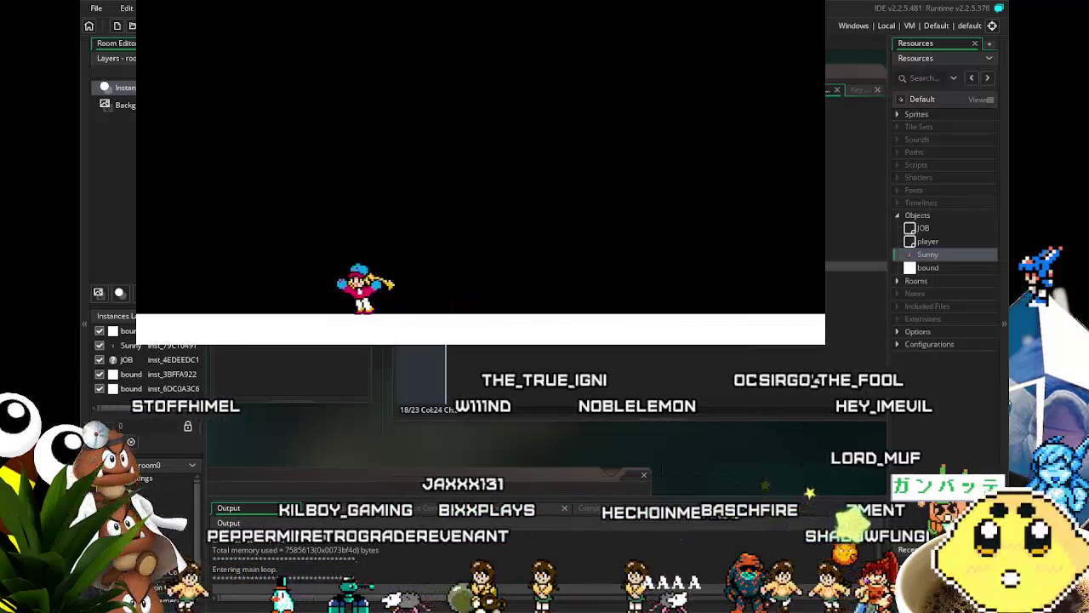
key(Right)
key(Left)
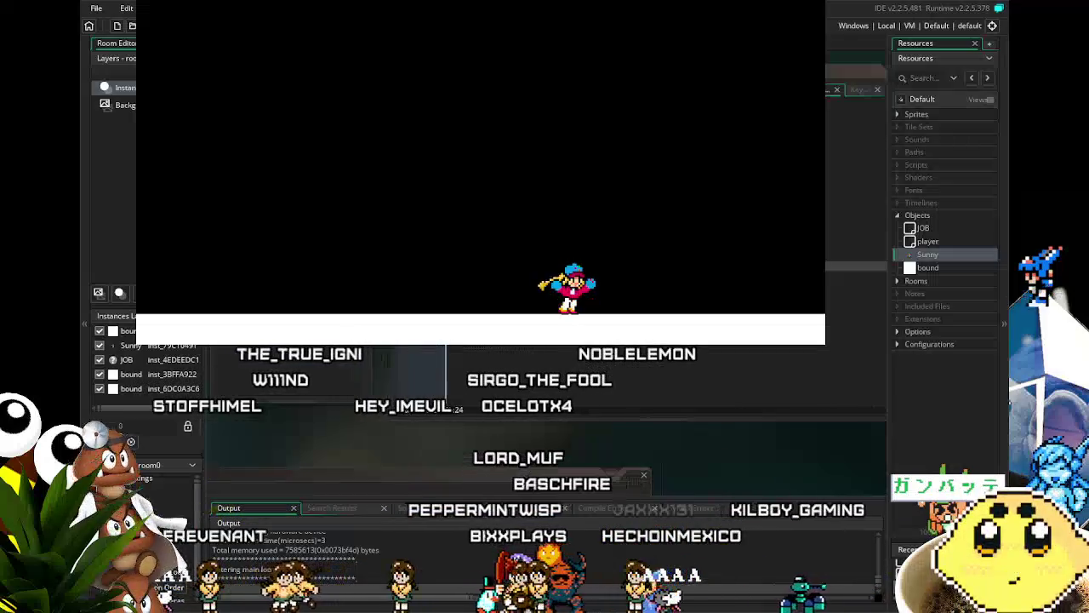
key(Left)
key(Right)
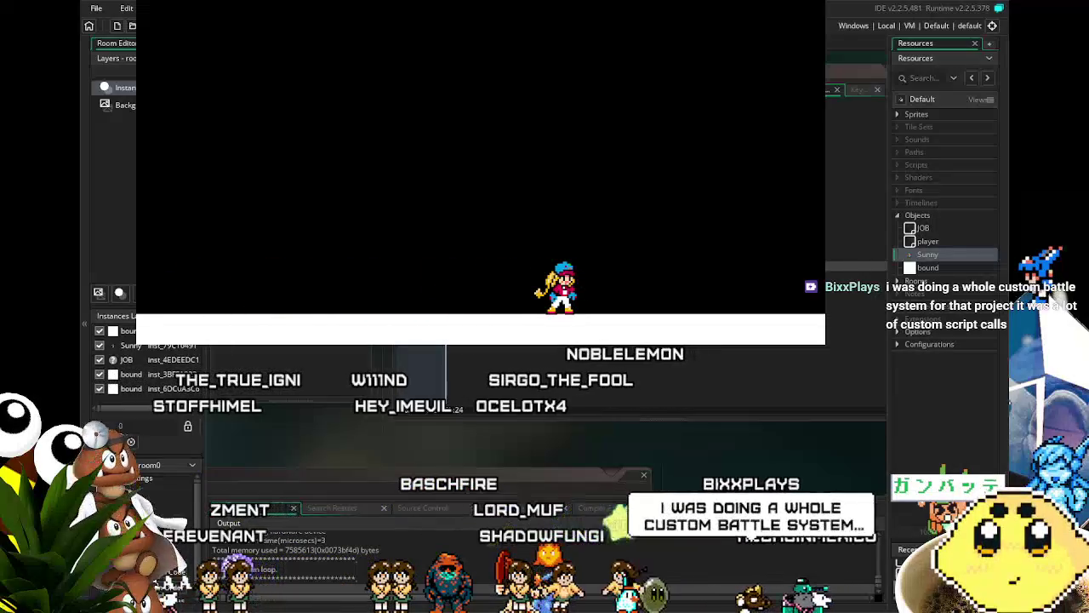
click(813, 7)
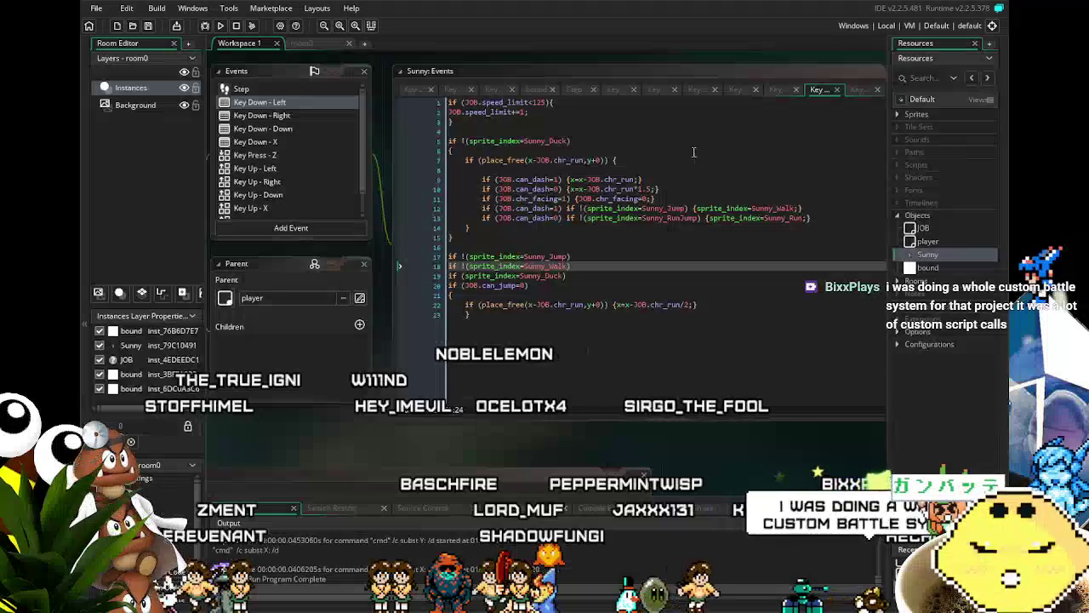
Show Sunny's Key Up - Left event and select line 5's Sunny_Run-to-Sunny_Idle reset
click(249, 170)
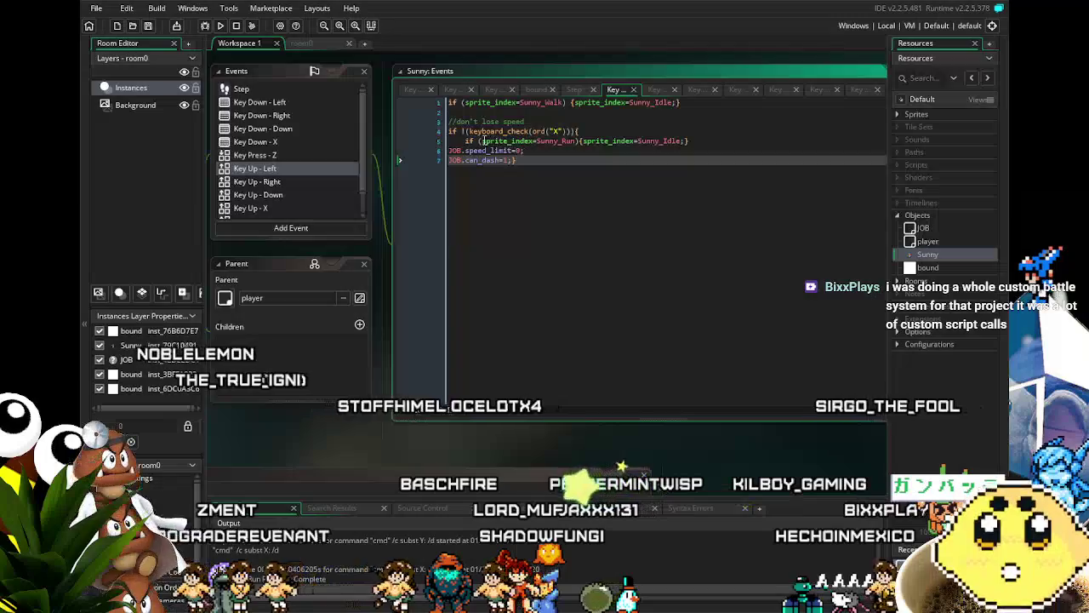
drag(465, 140, 687, 143)
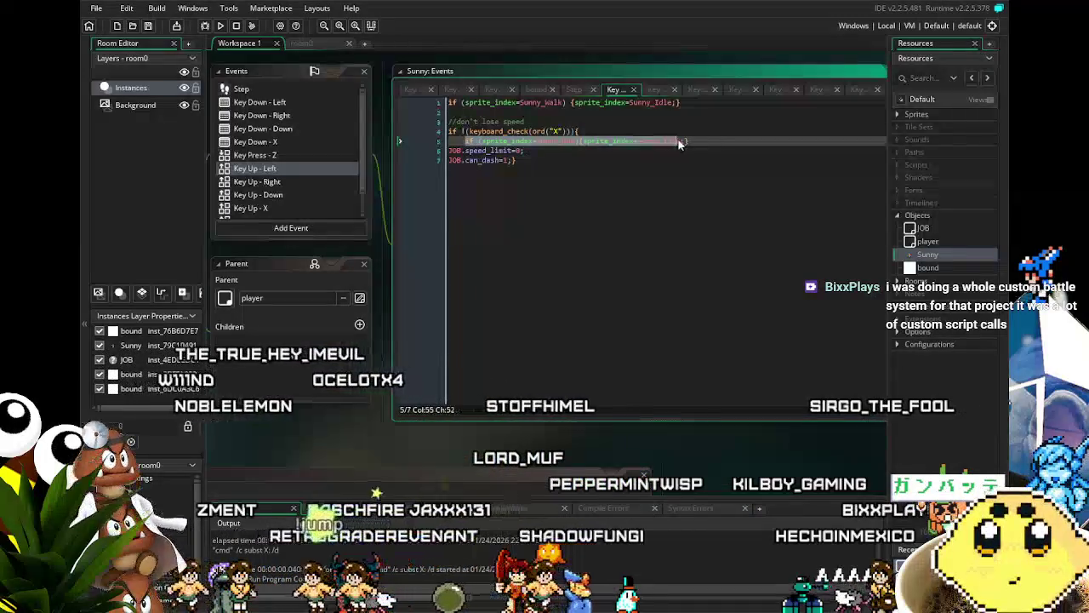
click(710, 142)
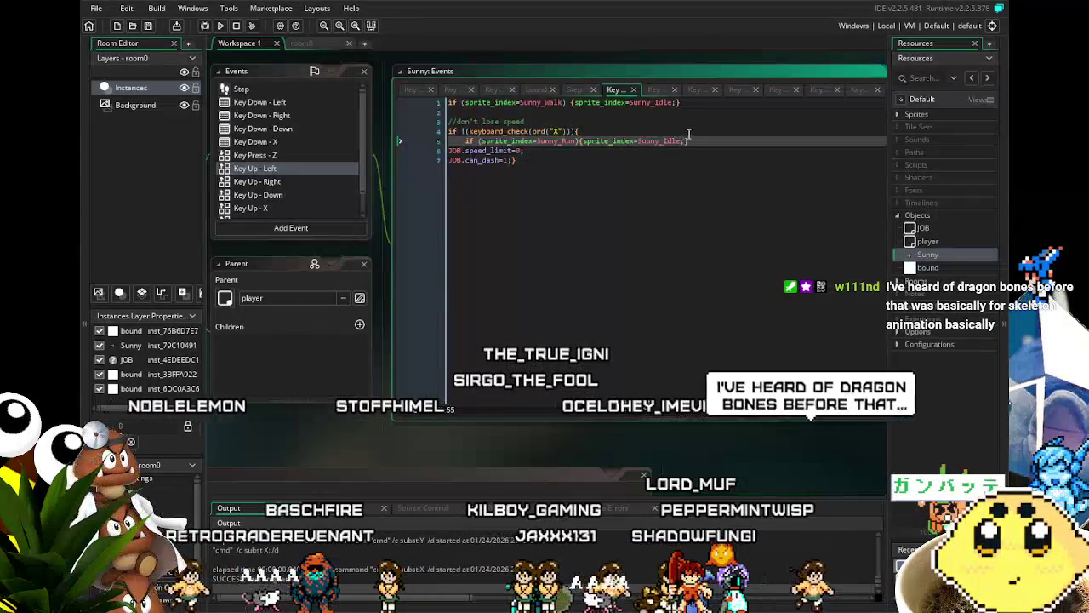
drag(688, 142, 481, 142)
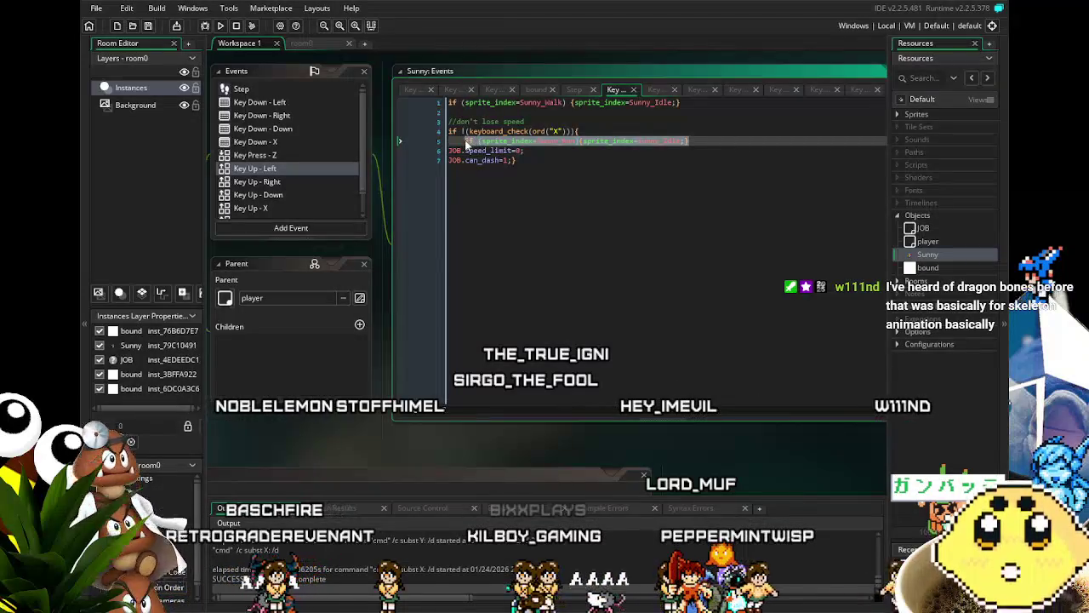
Take the Sunny_Run reset out of the X-key check, add a line after line 1, and save
key(Delete)
key(Up)
key(Up)
key(Up)
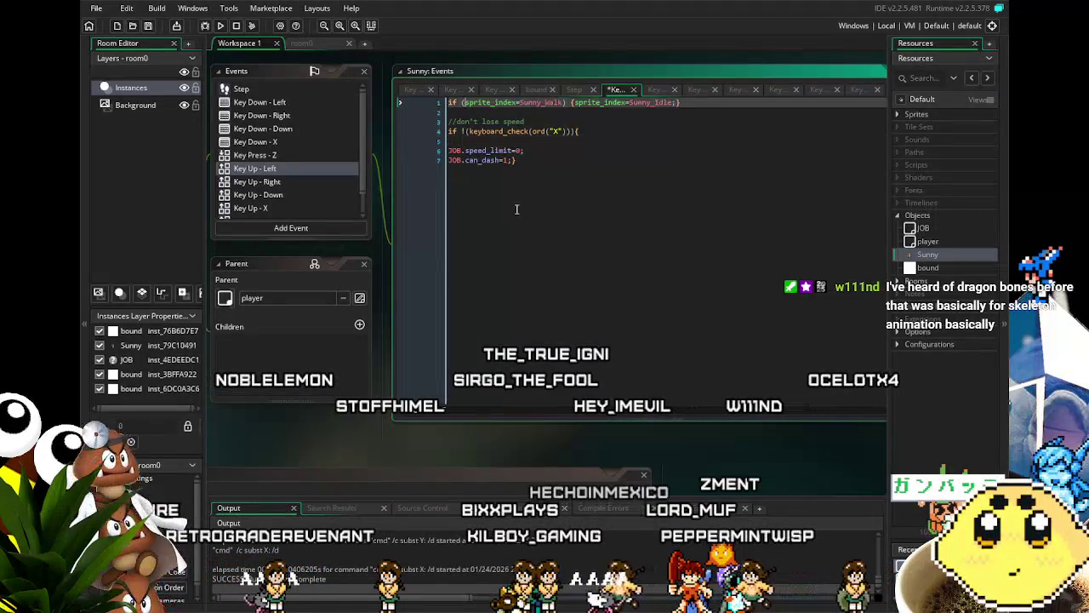
click(547, 140)
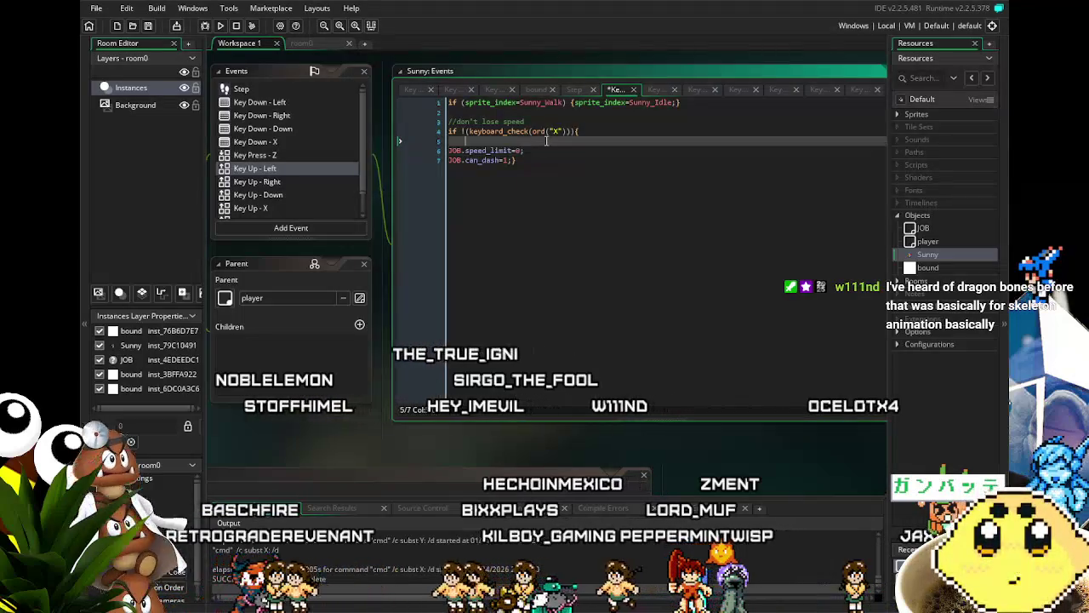
key(BackSpace)
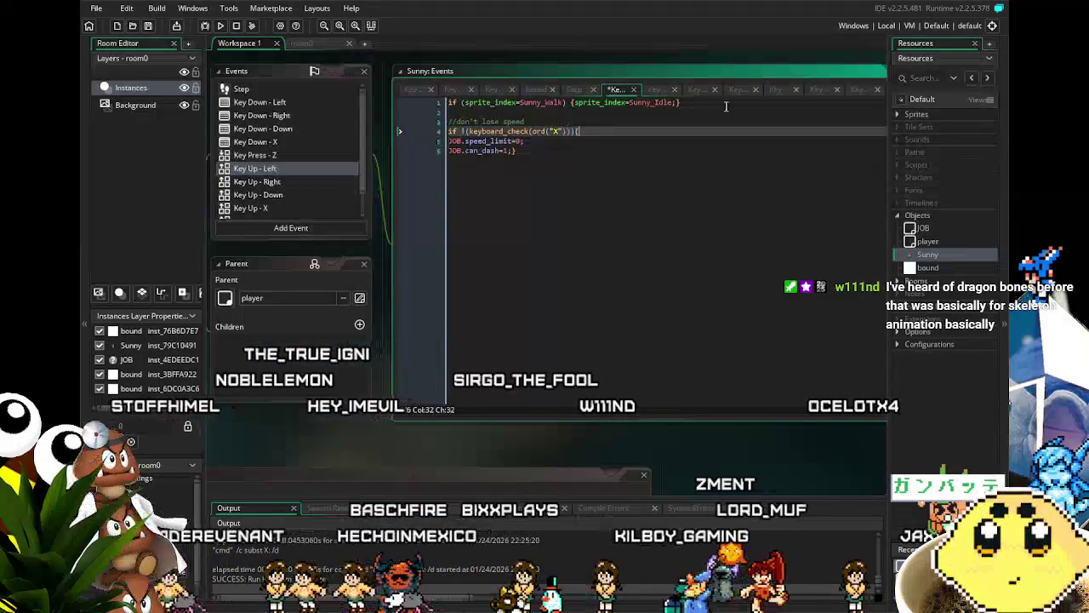
click(706, 103)
key(Return)
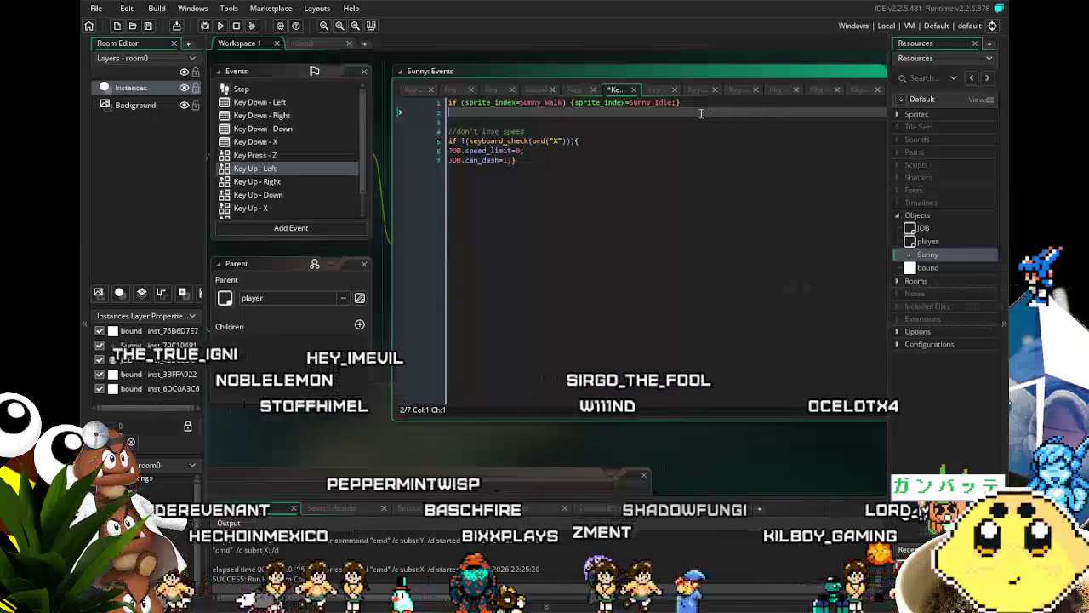
key(ctrl+s)
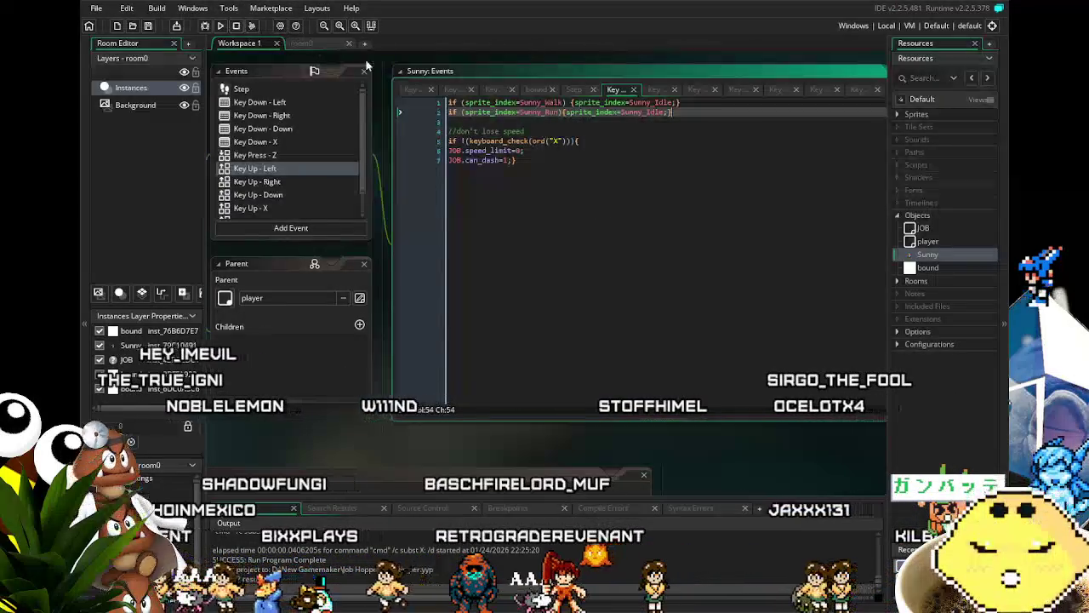
Insert a blank line above the Sunny_Run check, launch a test build, and show Key Up - Right
click(449, 114)
key(Return)
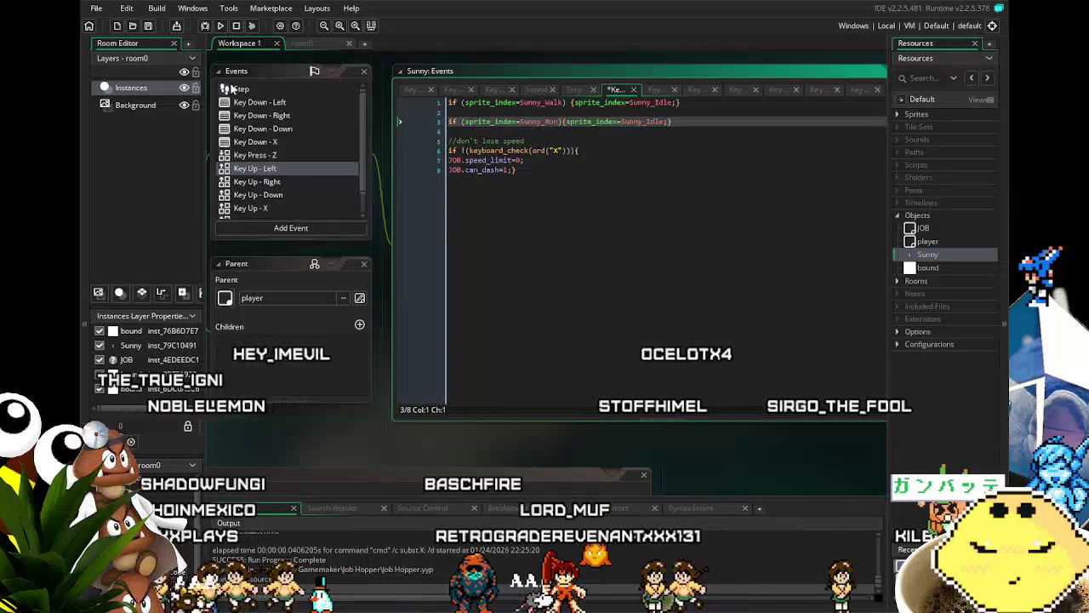
click(221, 27)
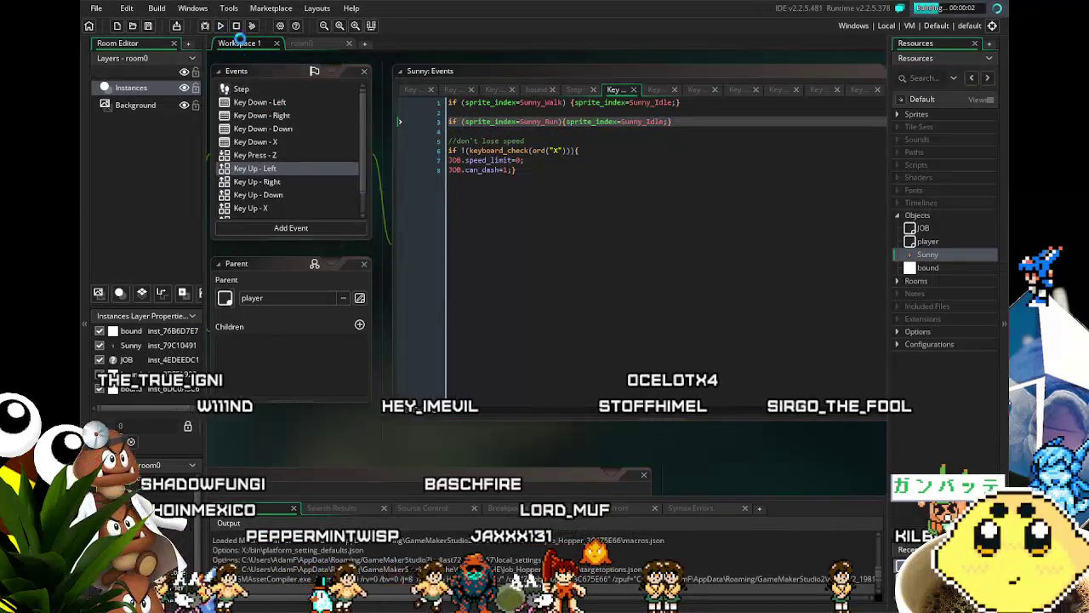
click(281, 183)
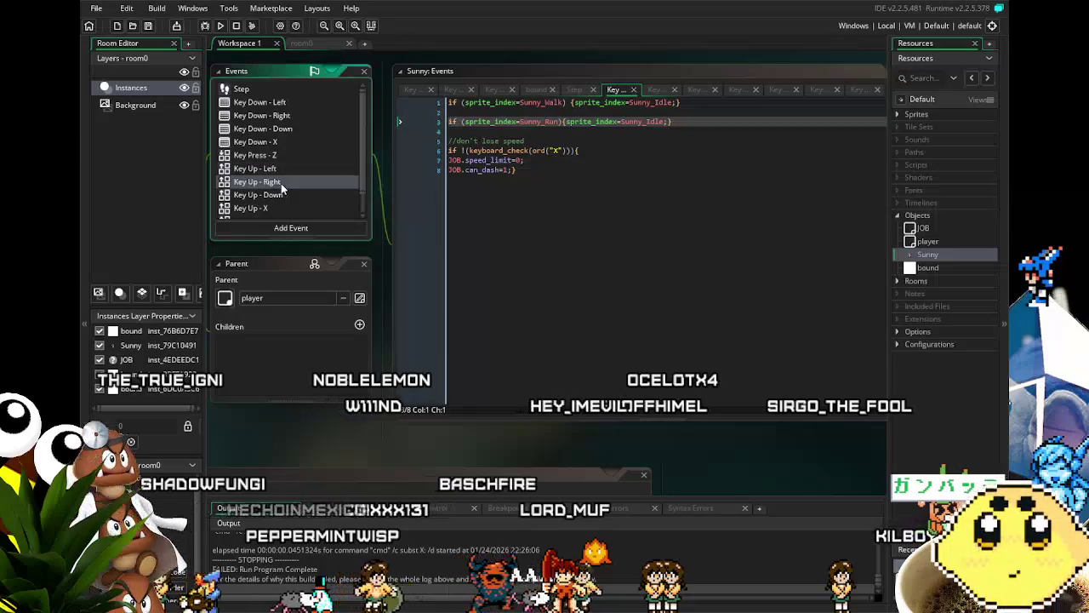
Move Key Up - Right's Sunny_Run check to its own line 3, then run and test running left
click(632, 142)
drag(450, 150, 502, 151)
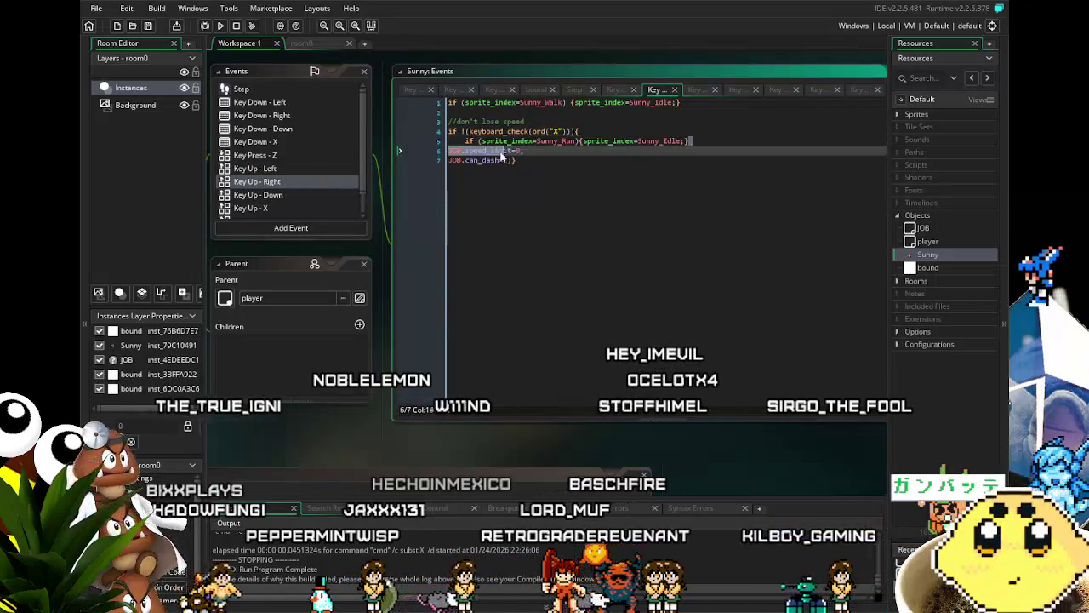
drag(688, 141, 472, 142)
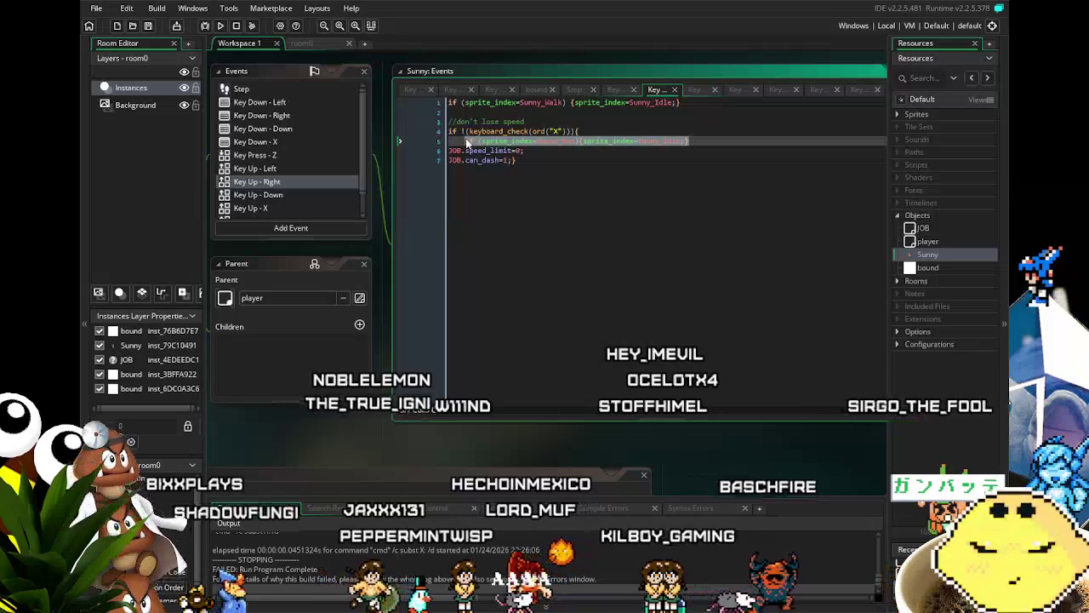
key(BackSpace)
key(BackSpace)
click(555, 113)
key(Return)
key(Return)
key(Up)
key(ctrl+v)
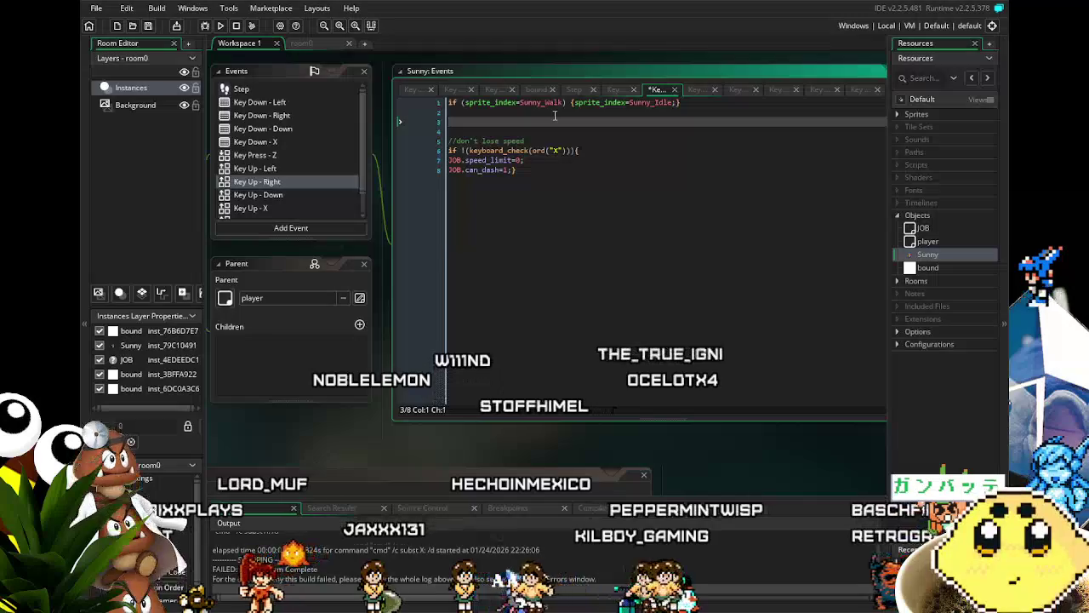
key(F5)
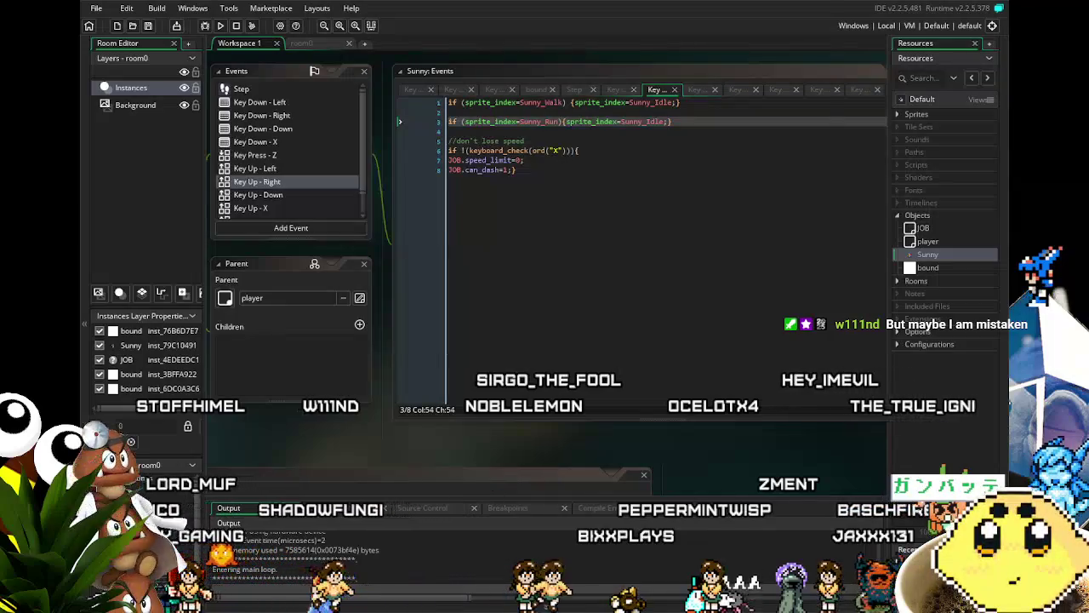
key(Left)
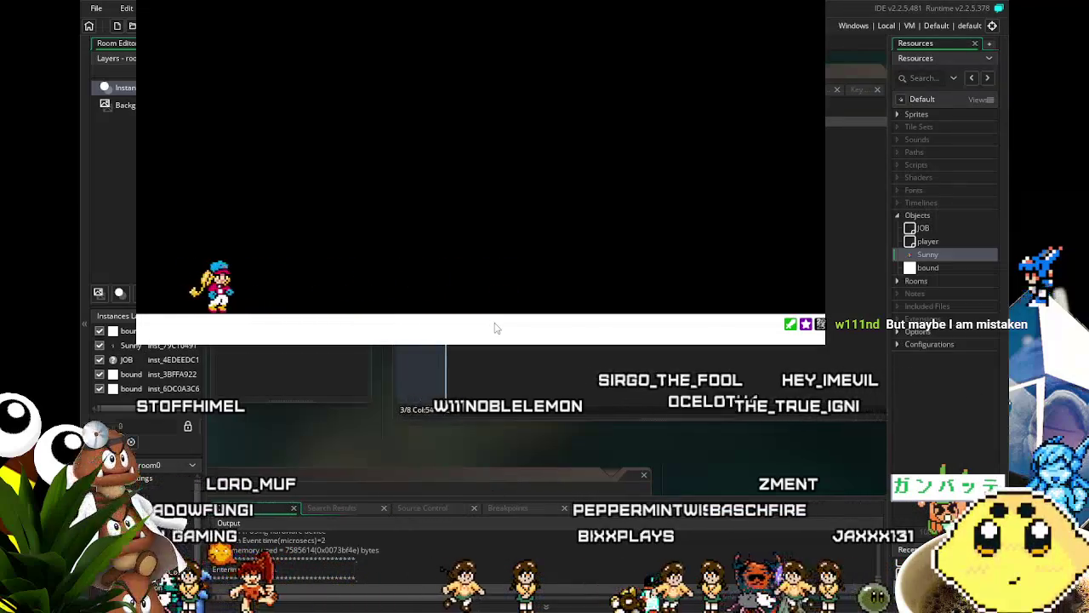
key(Right)
key(Left)
key(Right)
key(Right)
key(Left)
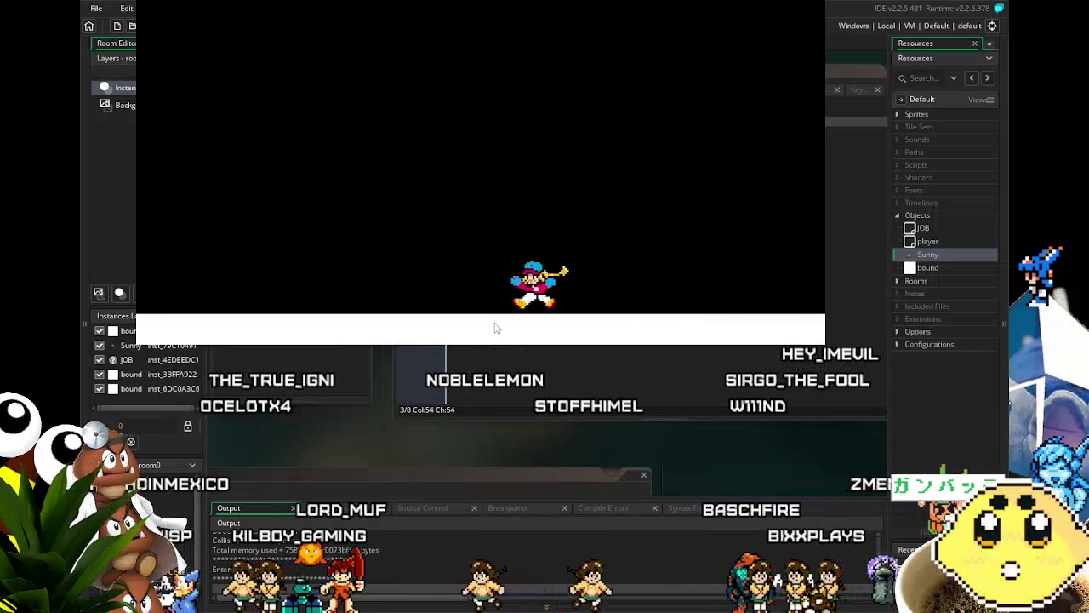
key(Left)
key(space)
key(Right)
key(Right)
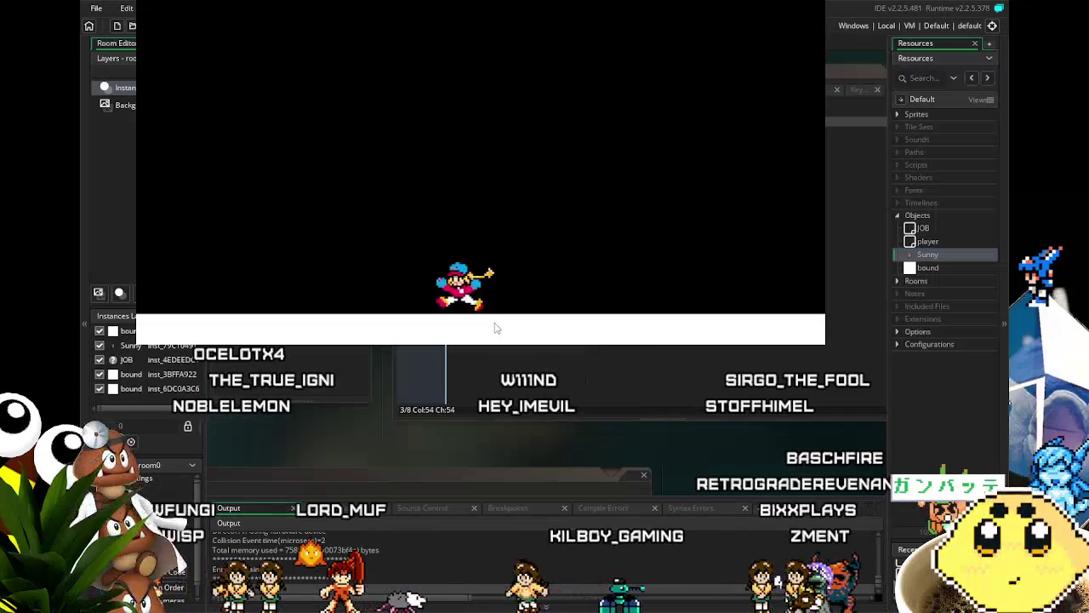
key(Left)
key(Left)
key(Right)
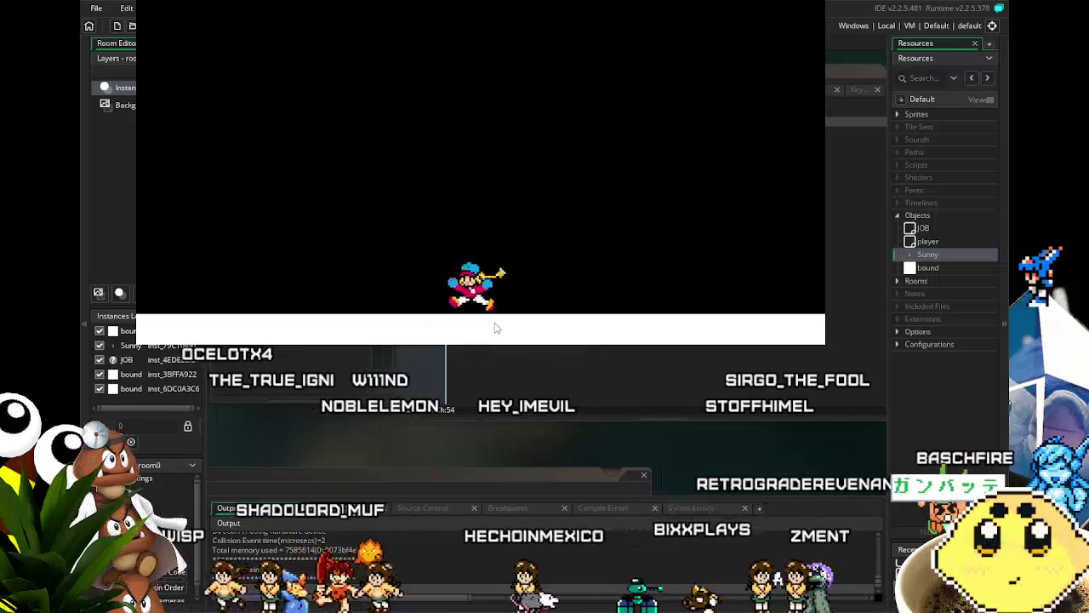
key(Left)
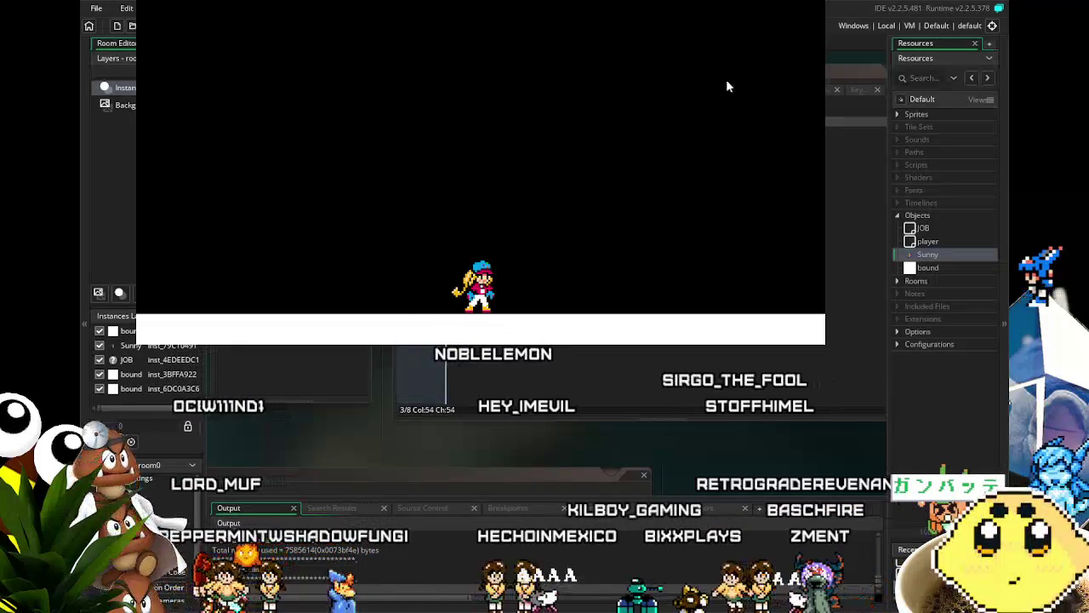
key(Escape)
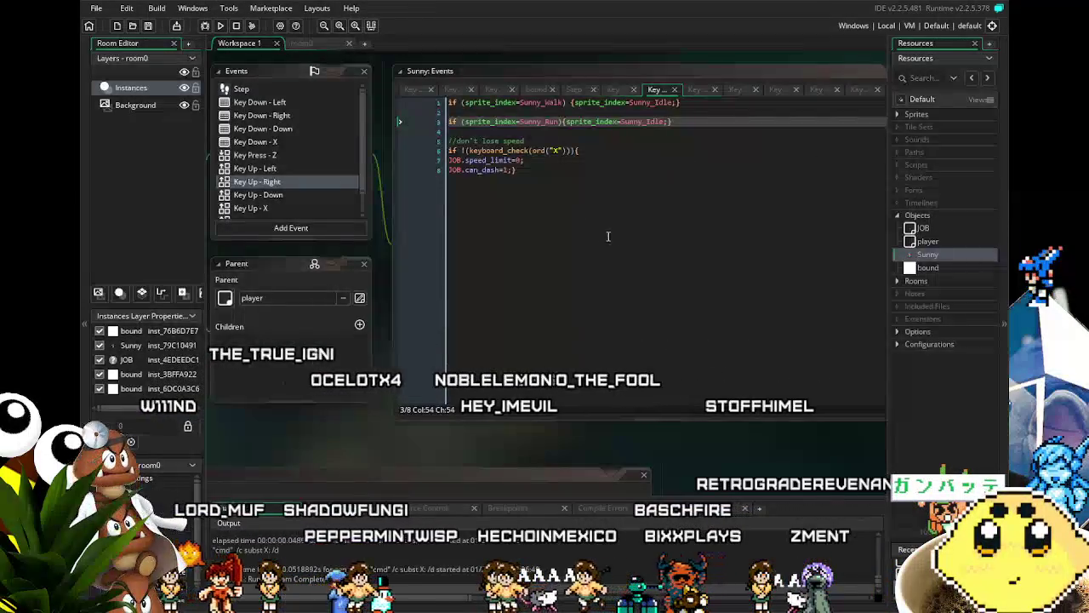
click(584, 302)
scroll(600, 328, up, 1)
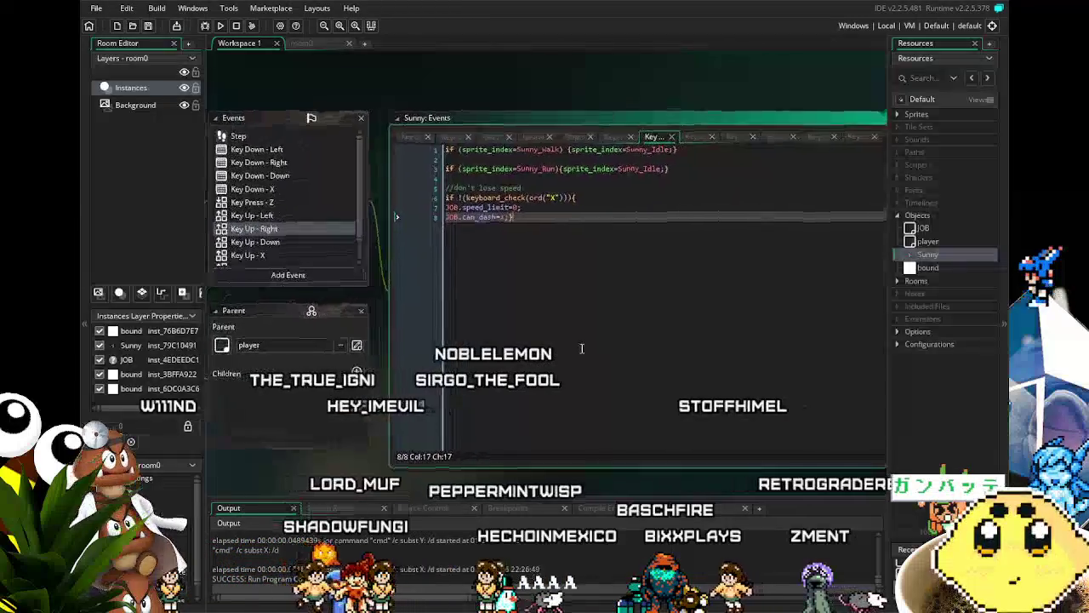
drag(582, 348, 569, 349)
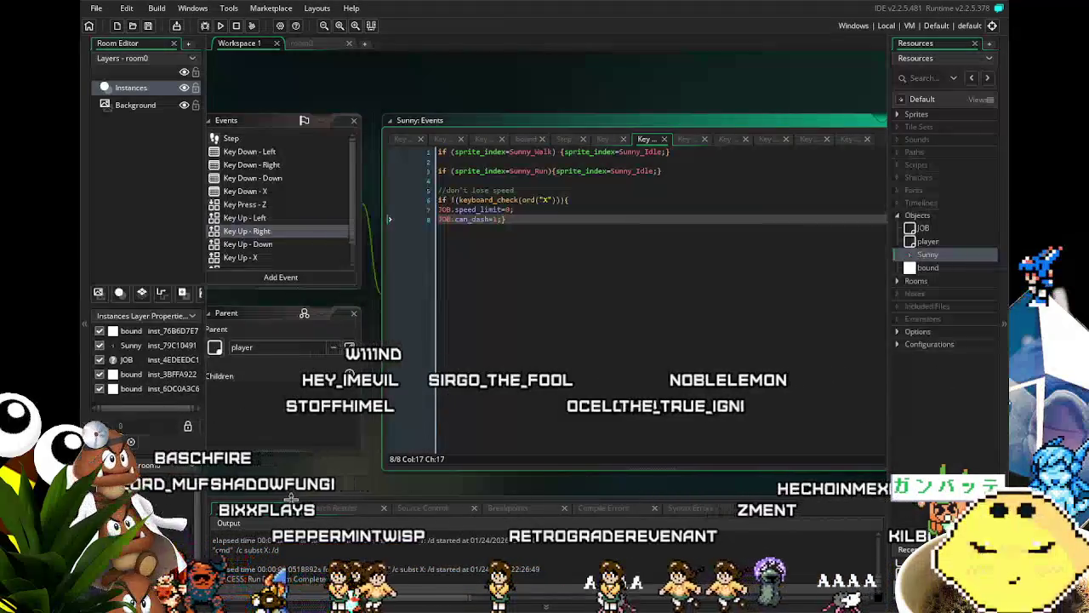
mouse_move(314, 473)
mouse_down()
mouse_move(361, 474)
mouse_move(361, 465)
mouse_move(432, 447)
mouse_up()
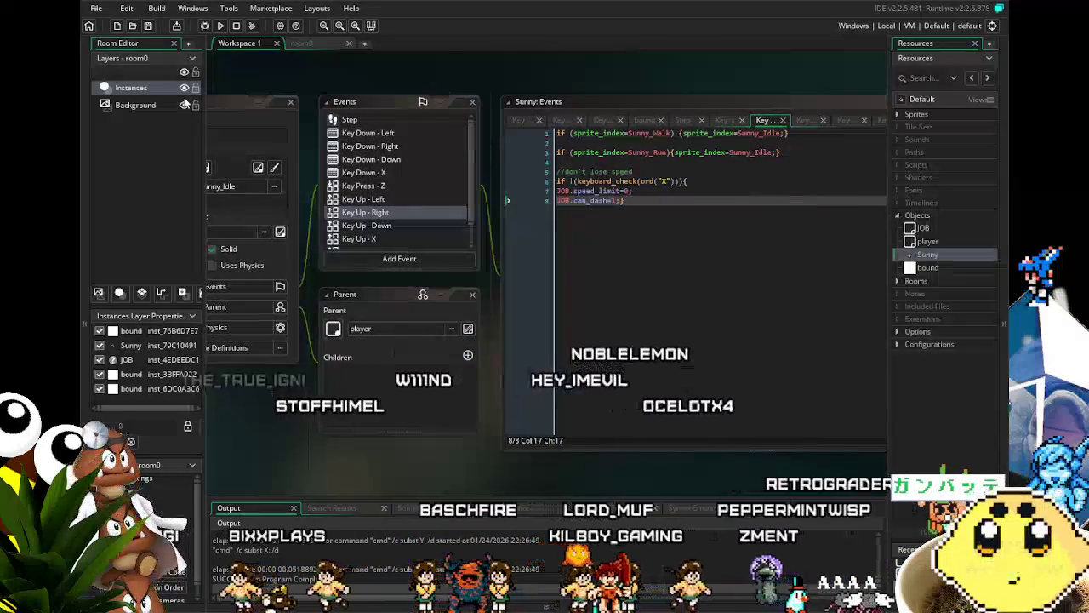
Select Key Up - Right's speed_limit and can_dash reset lines and place the caret in the Sunny_Run braces
mouse_move(430, 449)
mouse_down()
mouse_move(414, 447)
mouse_move(457, 448)
mouse_up()
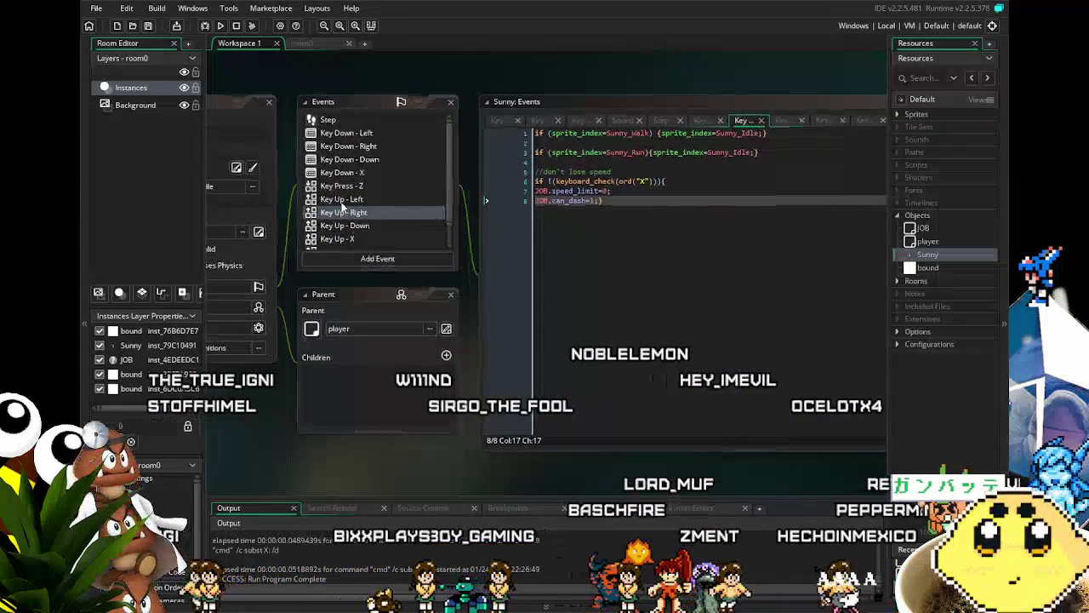
click(380, 201)
click(385, 210)
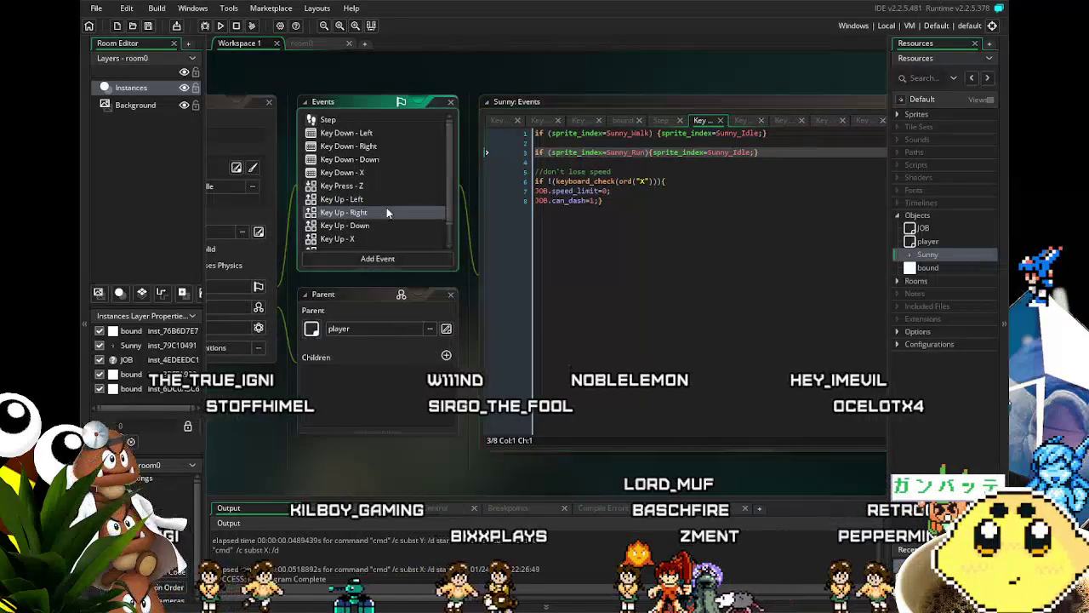
drag(387, 457, 353, 463)
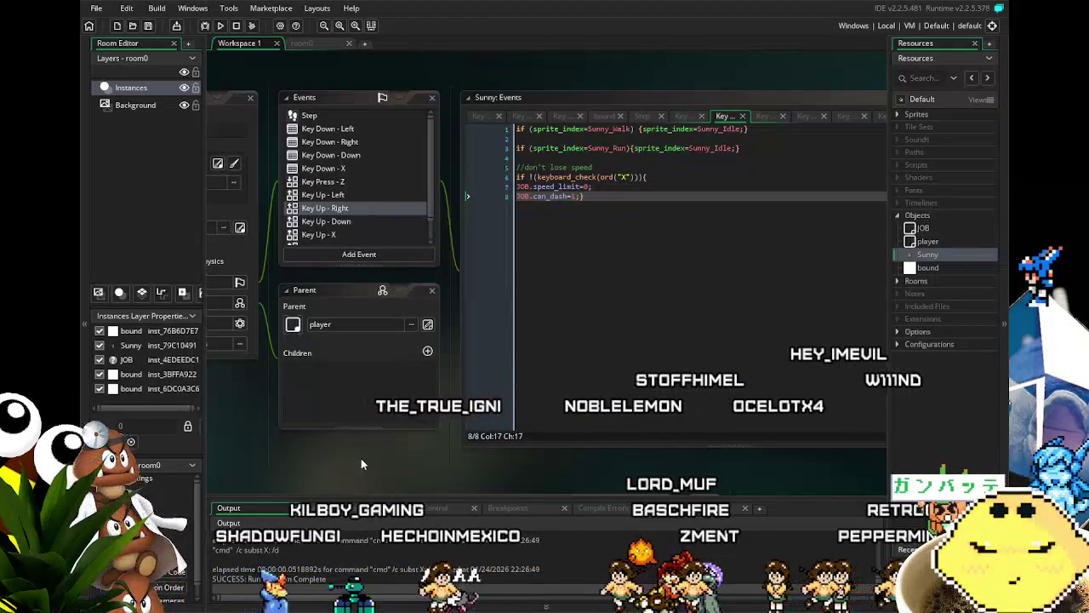
drag(438, 477, 398, 477)
drag(701, 147, 538, 150)
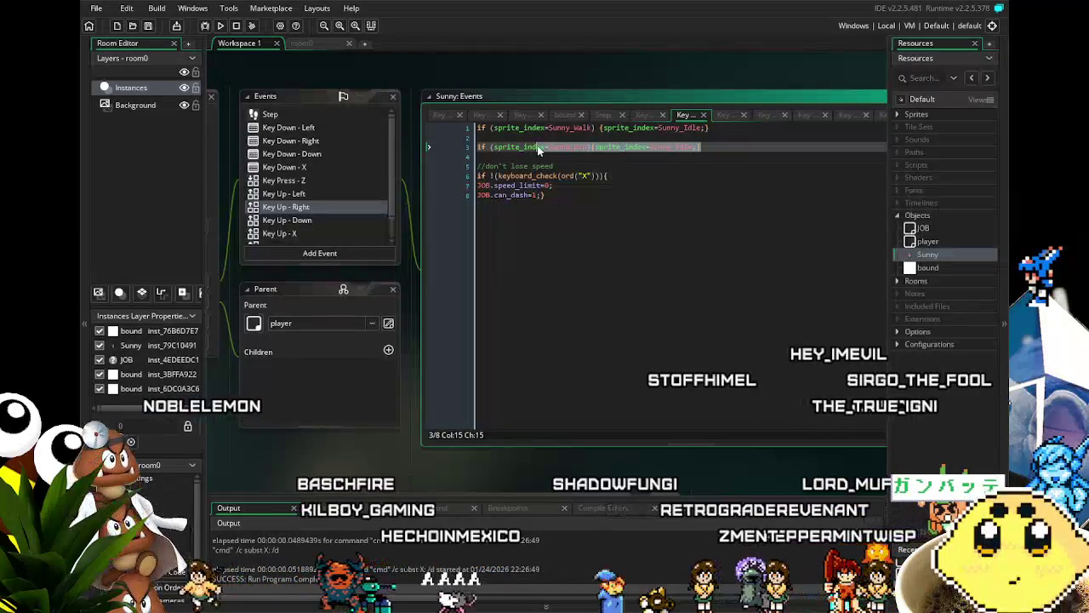
click(547, 185)
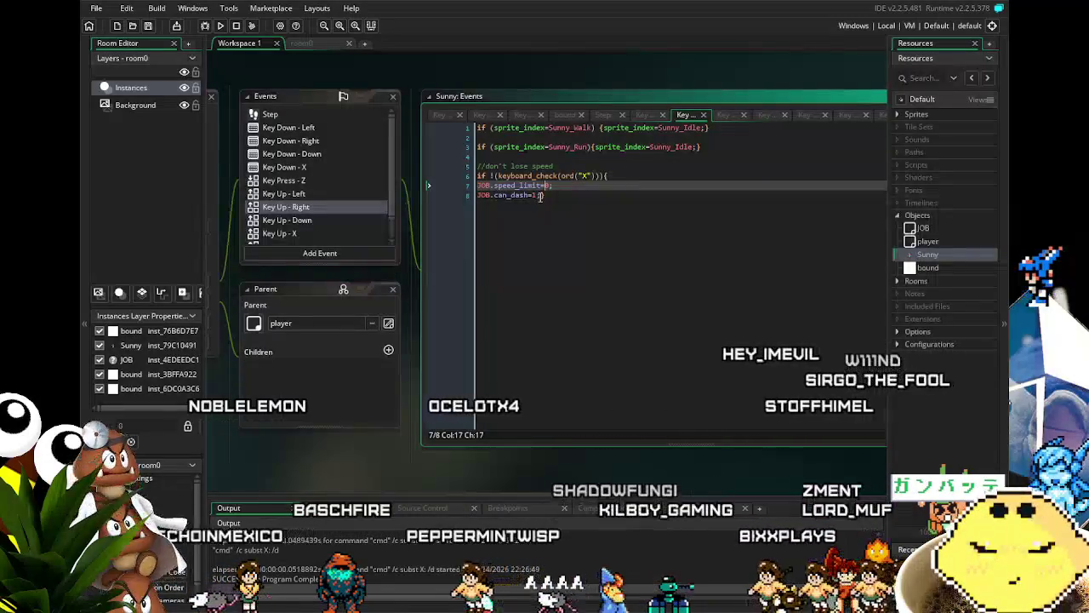
click(541, 196)
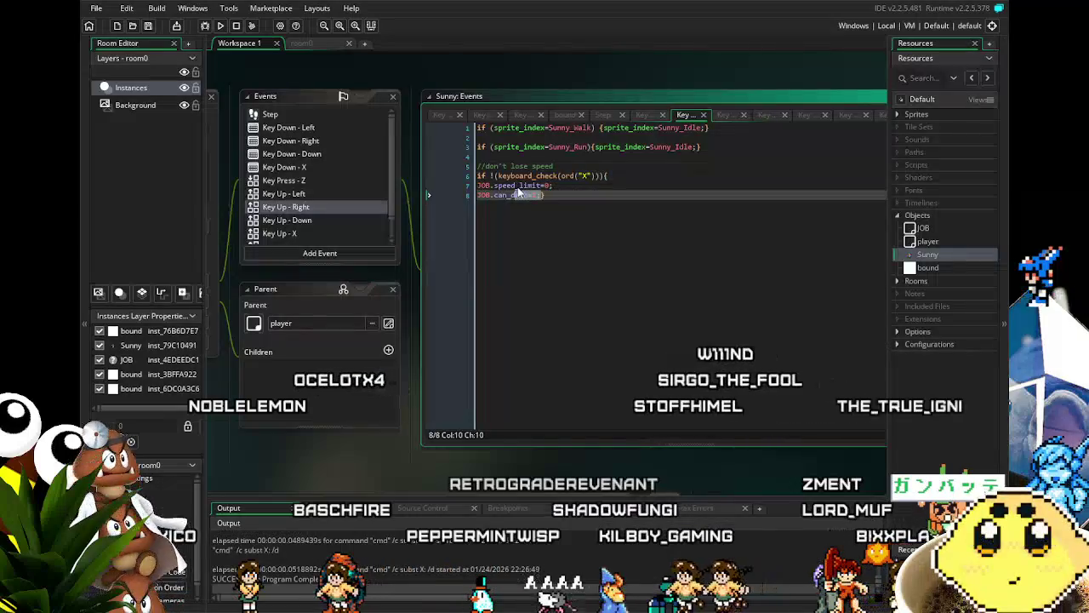
drag(519, 193, 493, 184)
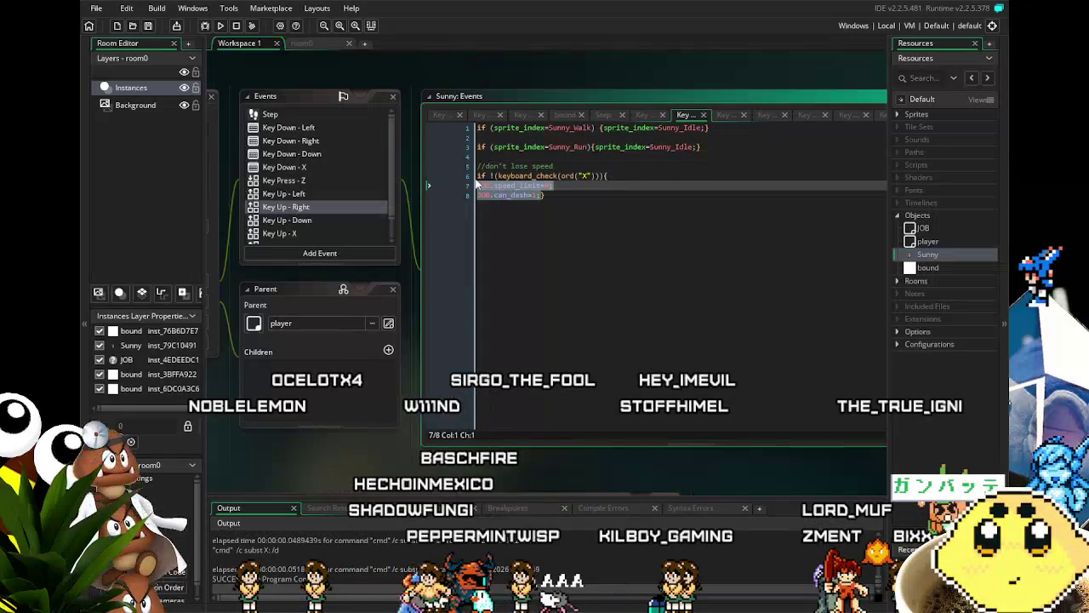
click(697, 148)
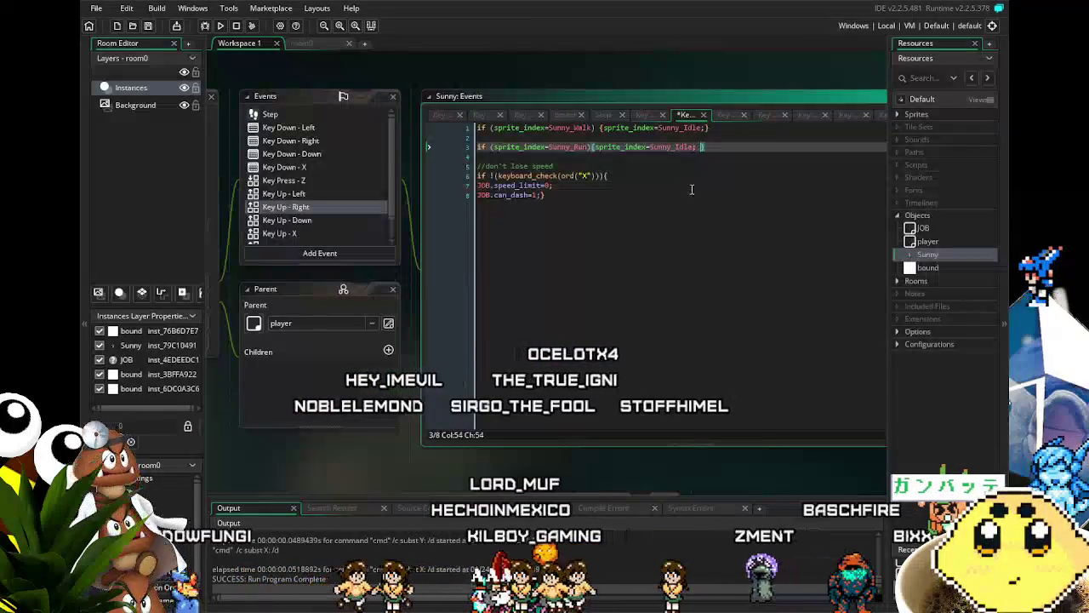
Paste the speed_limit=0 and can_dash=1 resets into the Sunny_Run checks of Key Up - Right and Left
key(ctrl+v)
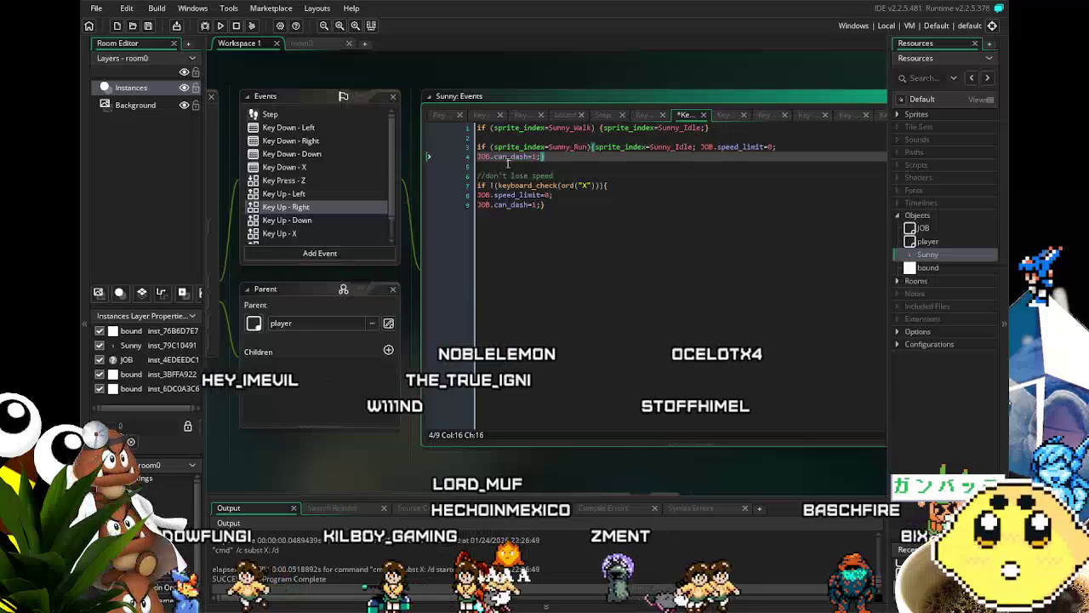
click(271, 194)
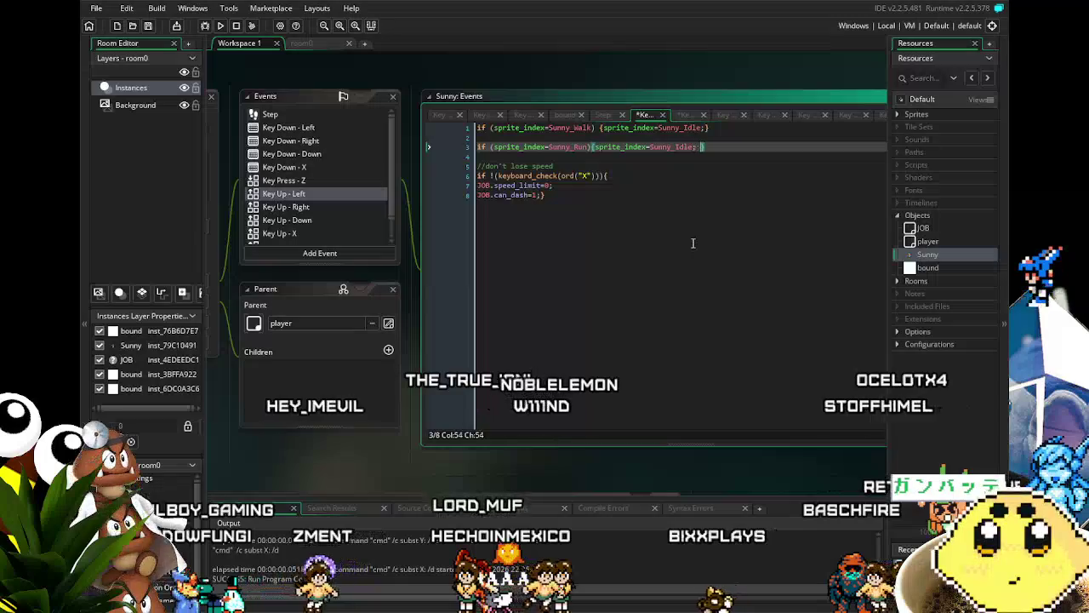
text(JOB.speed_limit=0; JOB.can_dash=1;)
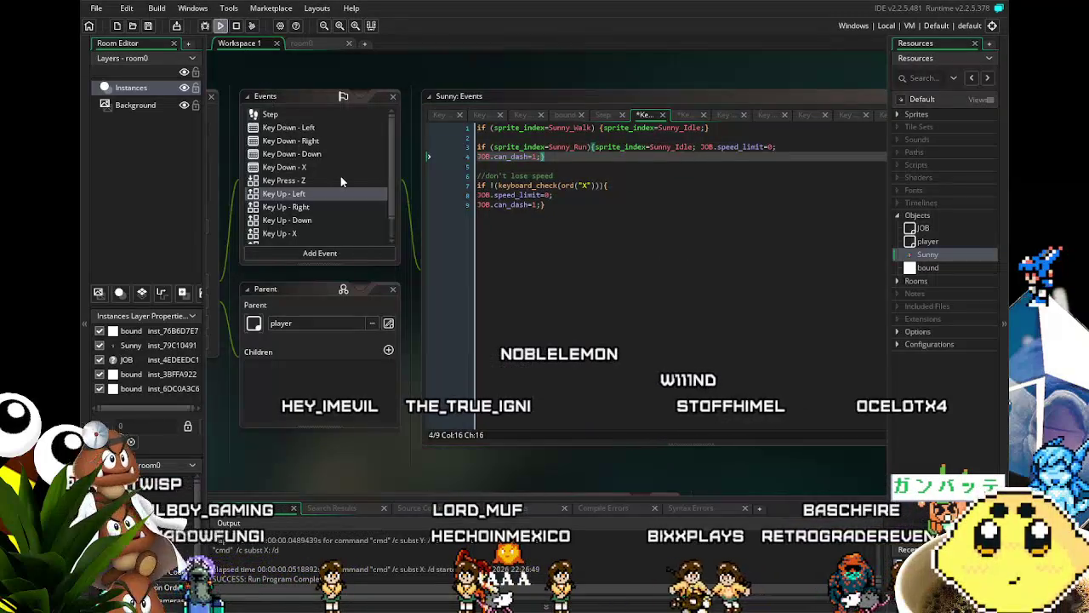
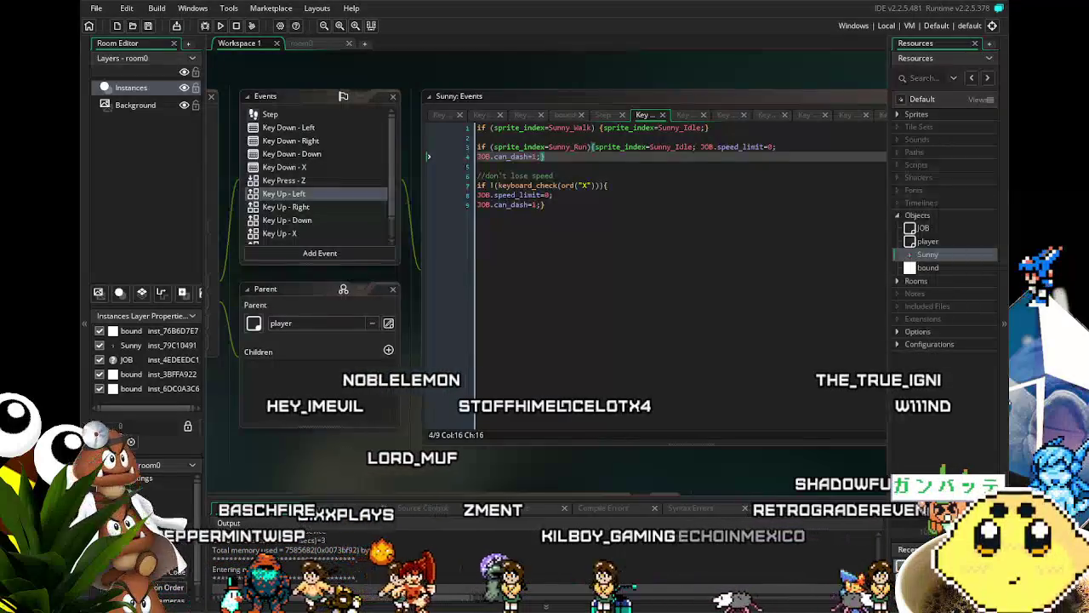
Test-run the game, running Sunny left and right across the room, then close it
key(Right)
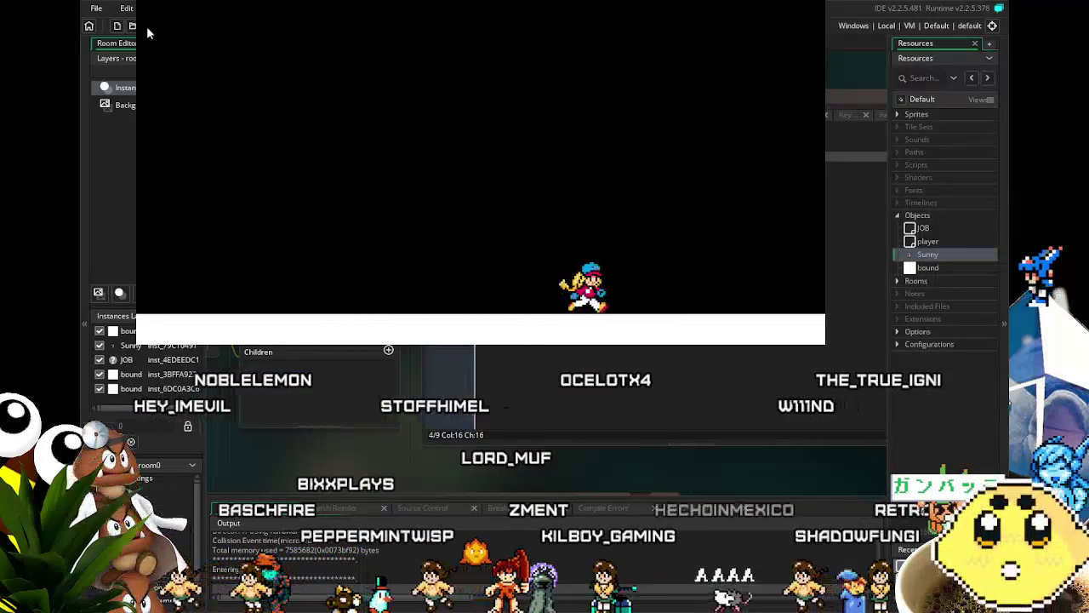
key(Left)
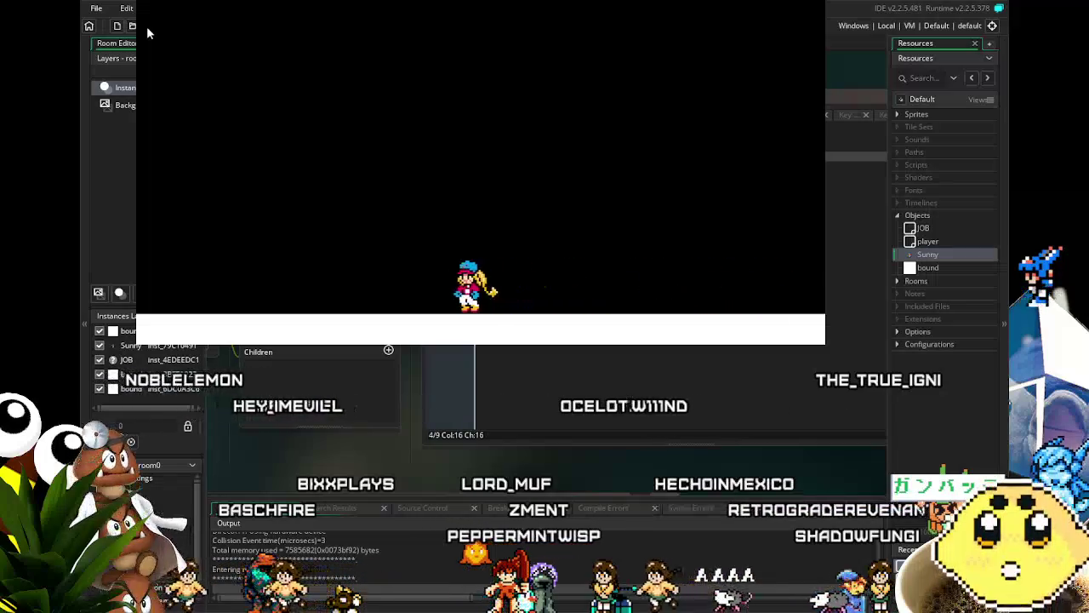
key(Right)
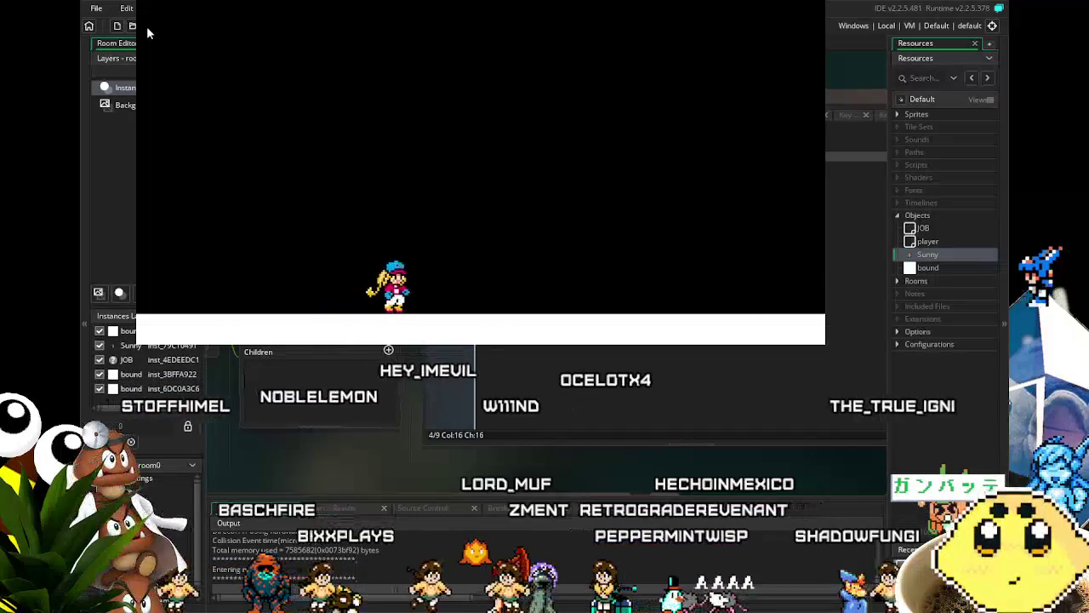
key(Left)
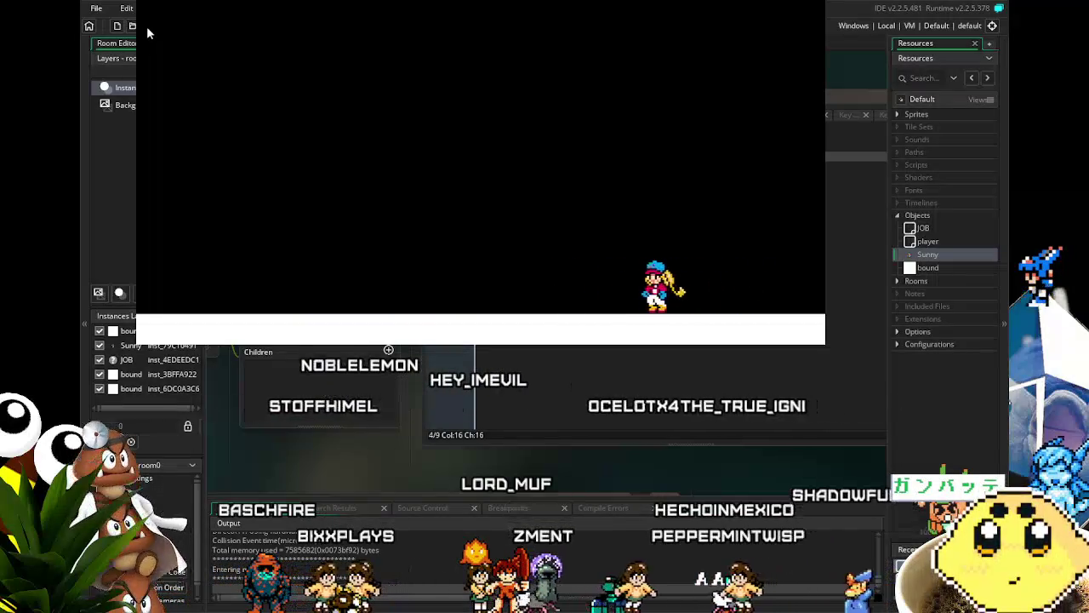
key(Right)
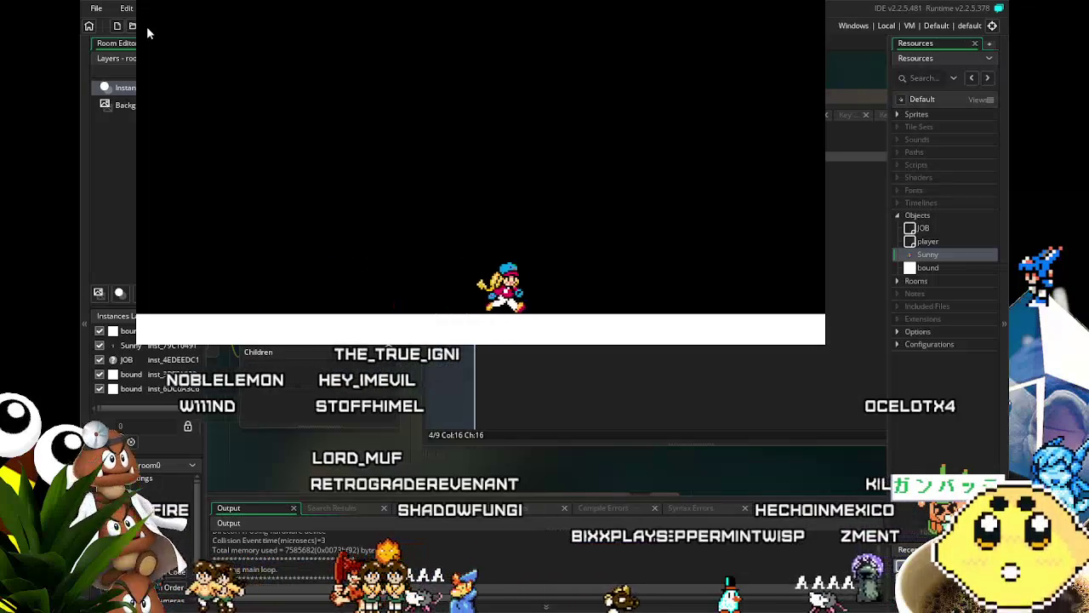
key(Left)
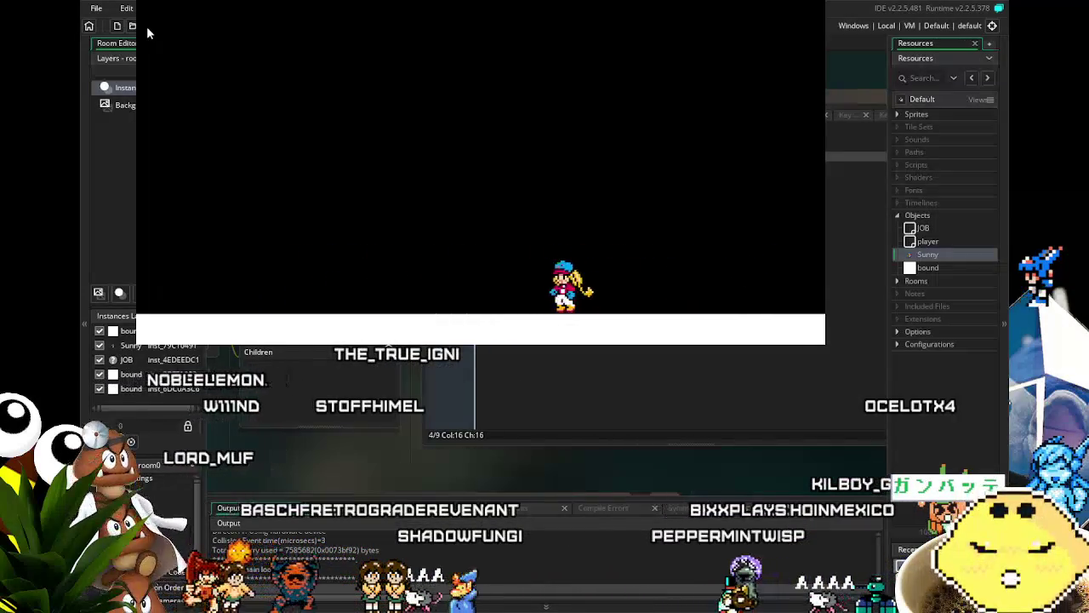
key(Right)
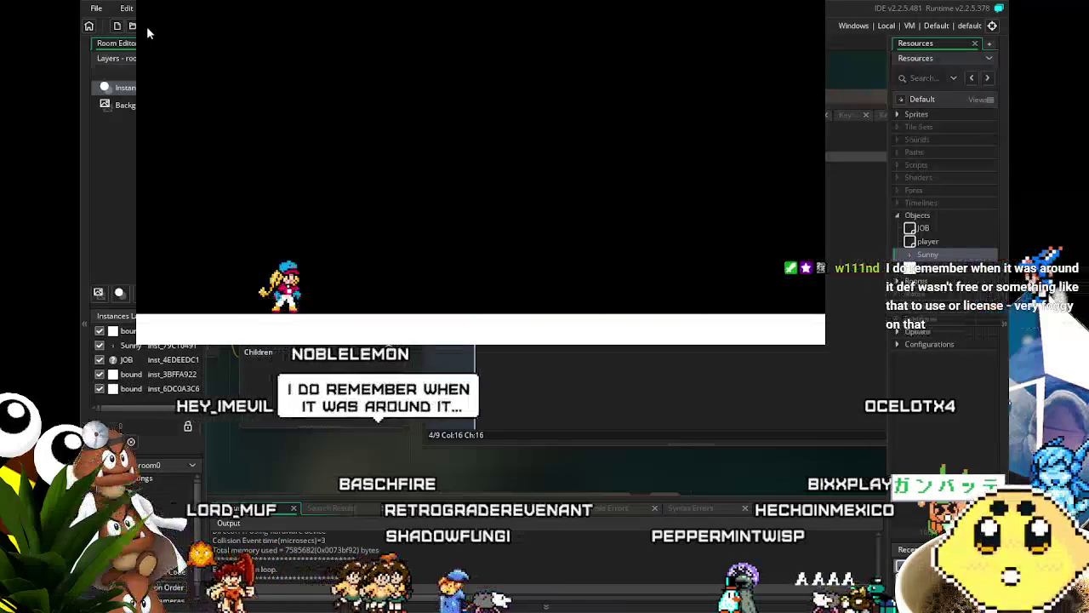
key(Right)
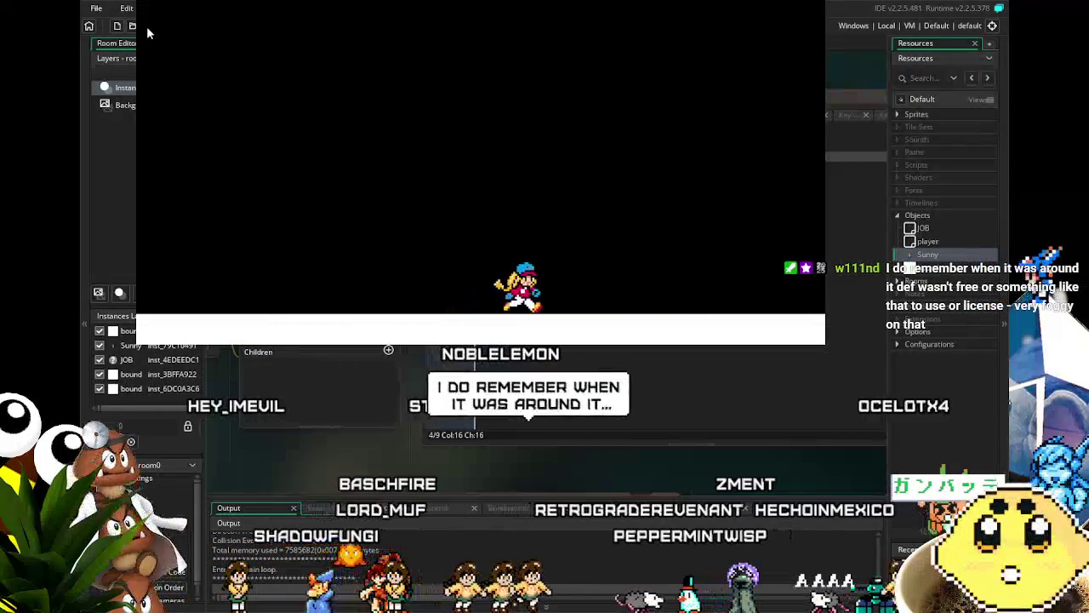
key(Left)
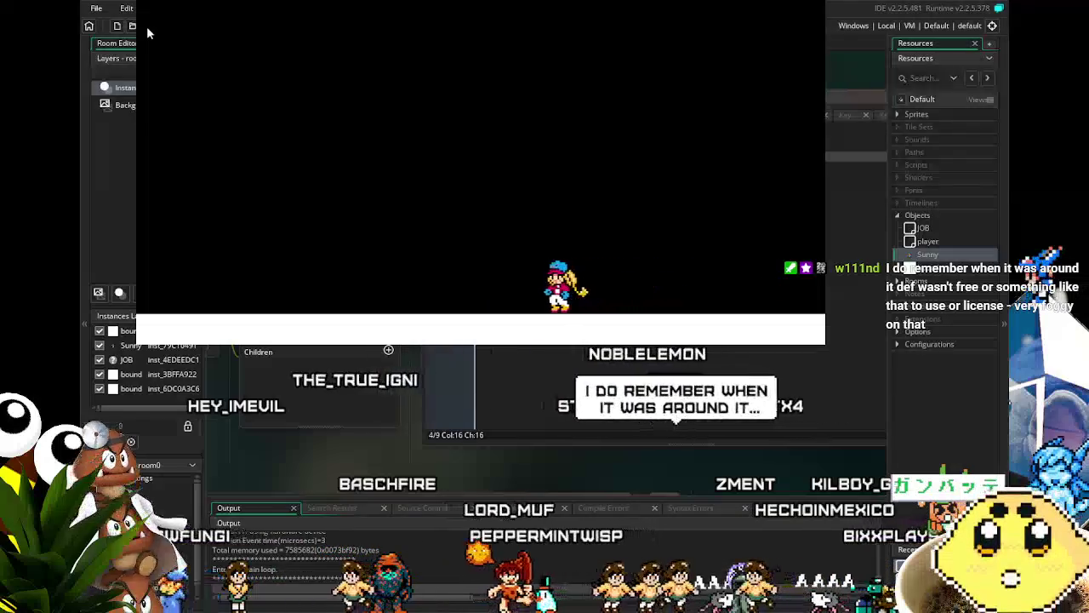
key(Right)
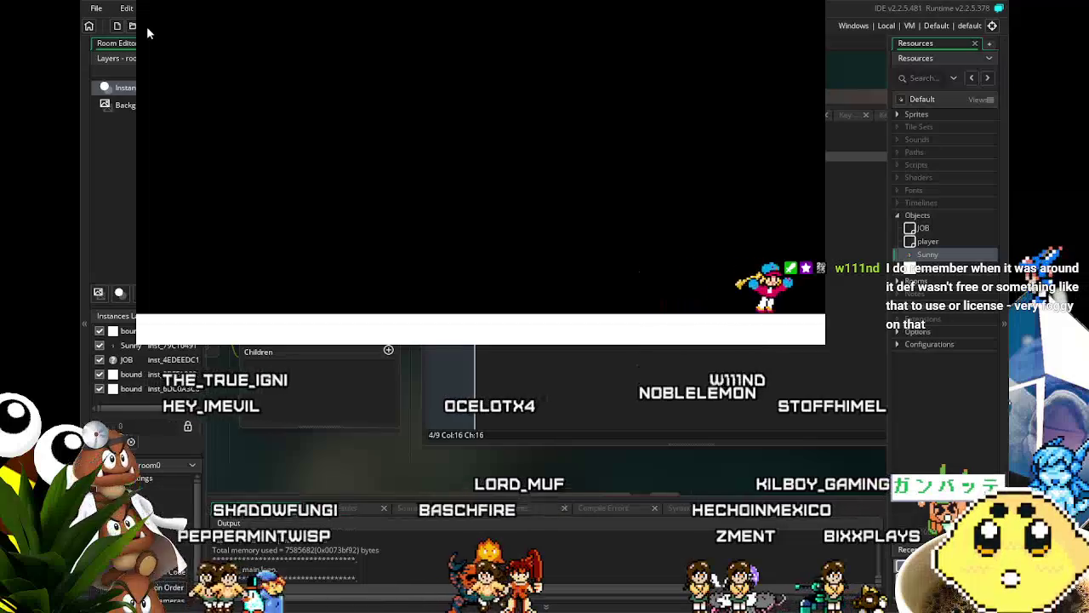
key(Left)
key(Left)
key(Right)
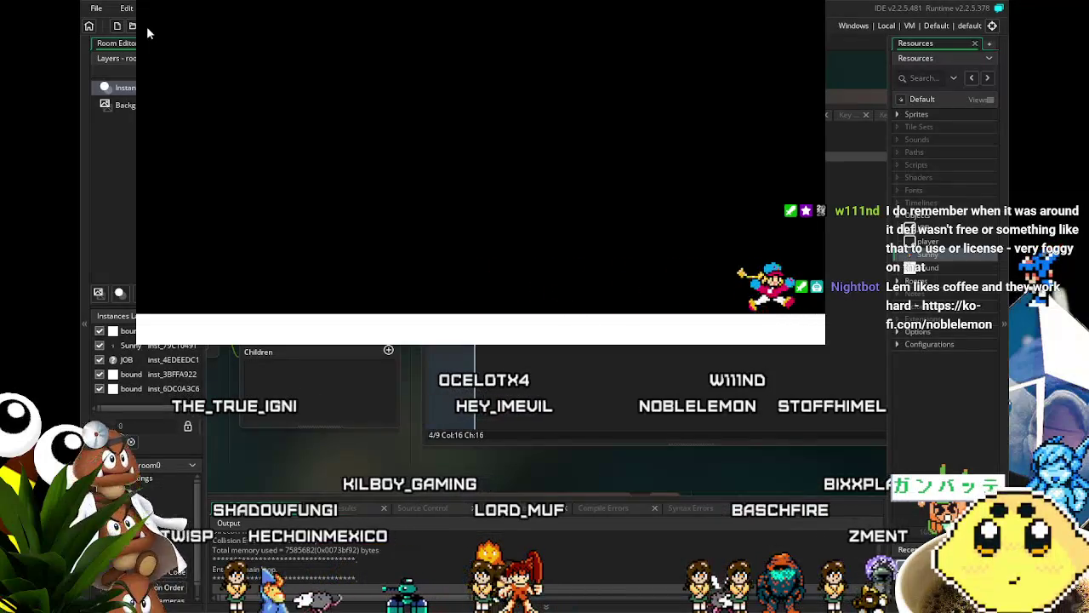
key(Left)
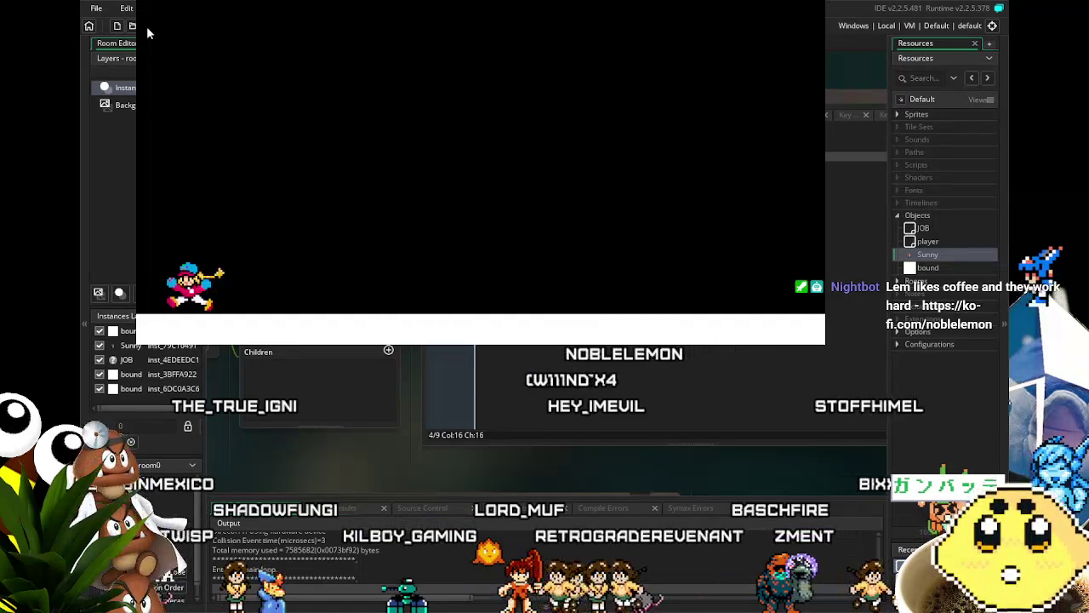
key(Right)
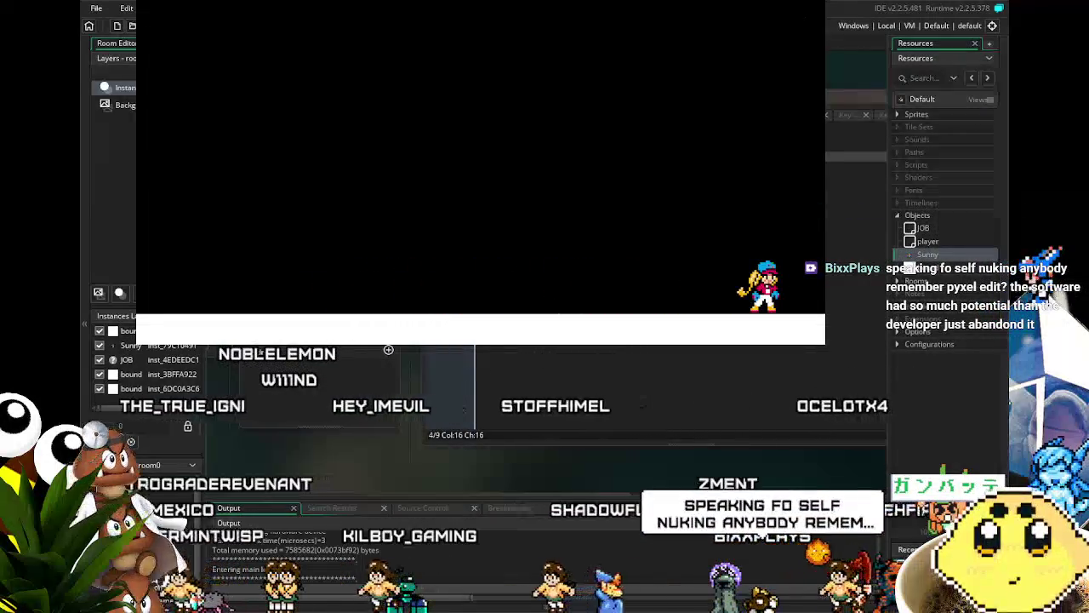
key(Escape)
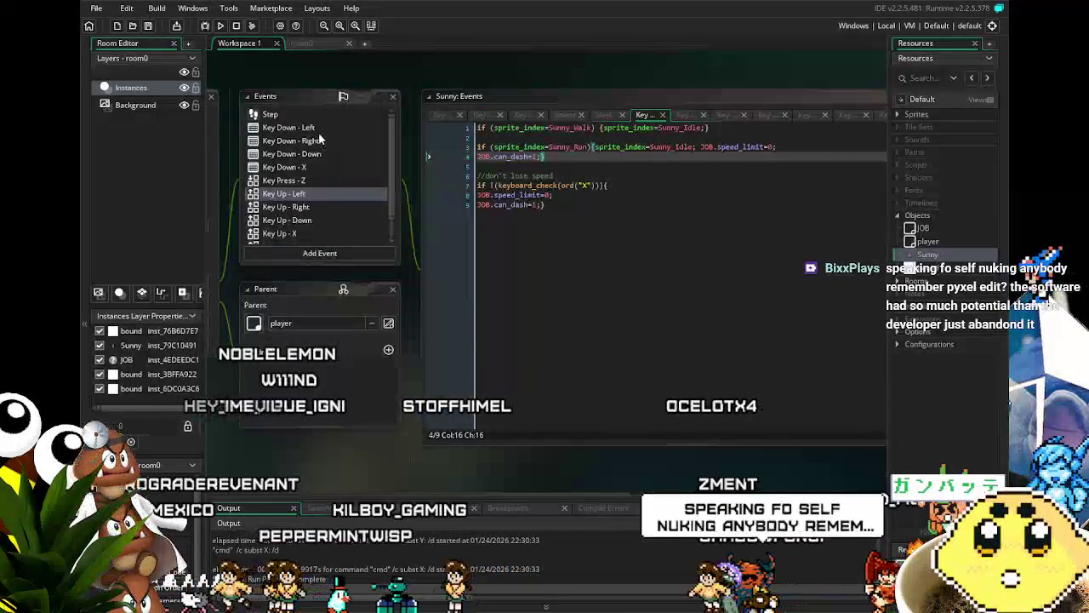
Look over Sunny's Key Down - X event code
scroll(310, 170, down, 1)
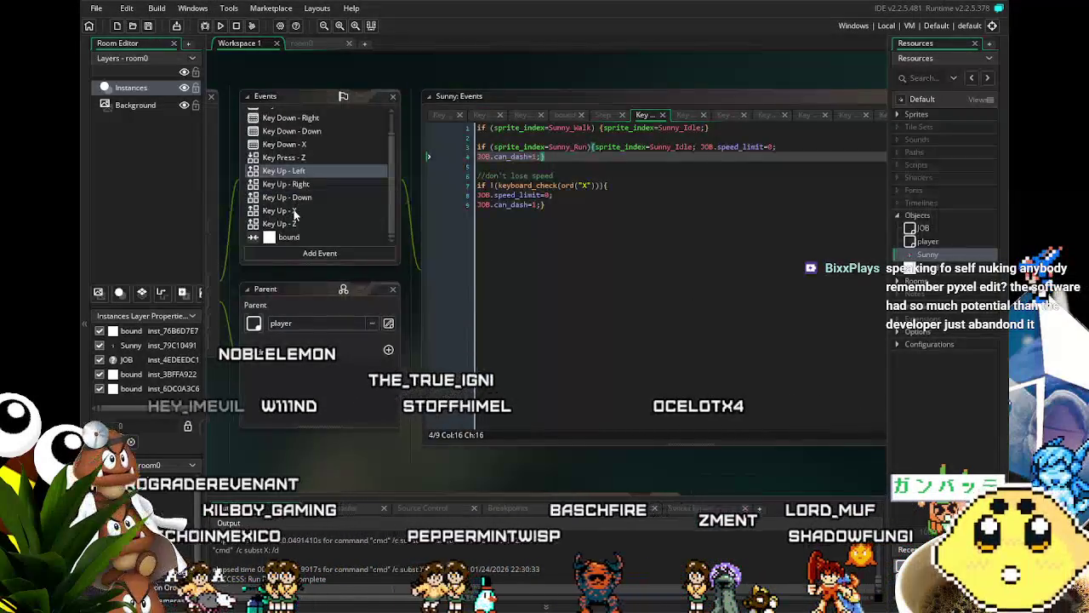
scroll(295, 217, up, 1)
click(285, 167)
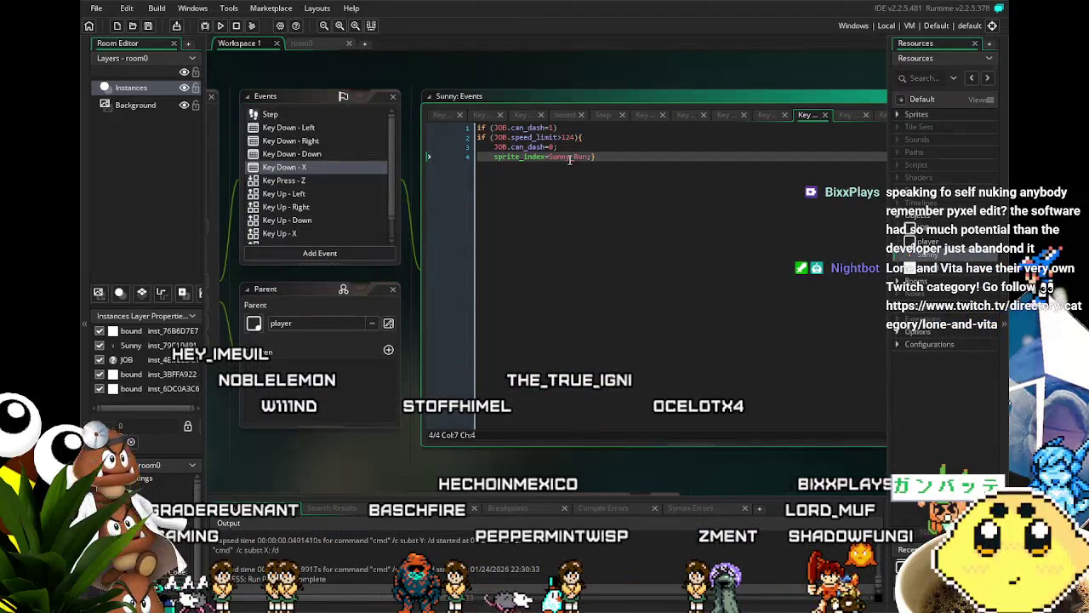
scroll(524, 210, up, 3)
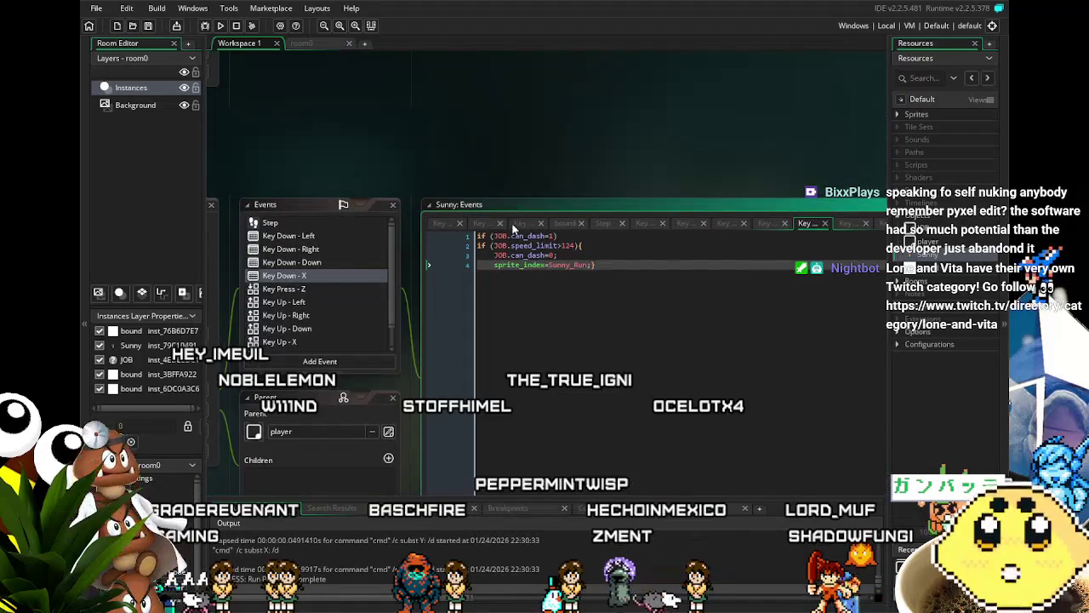
scroll(513, 228, down, 1)
click(298, 241)
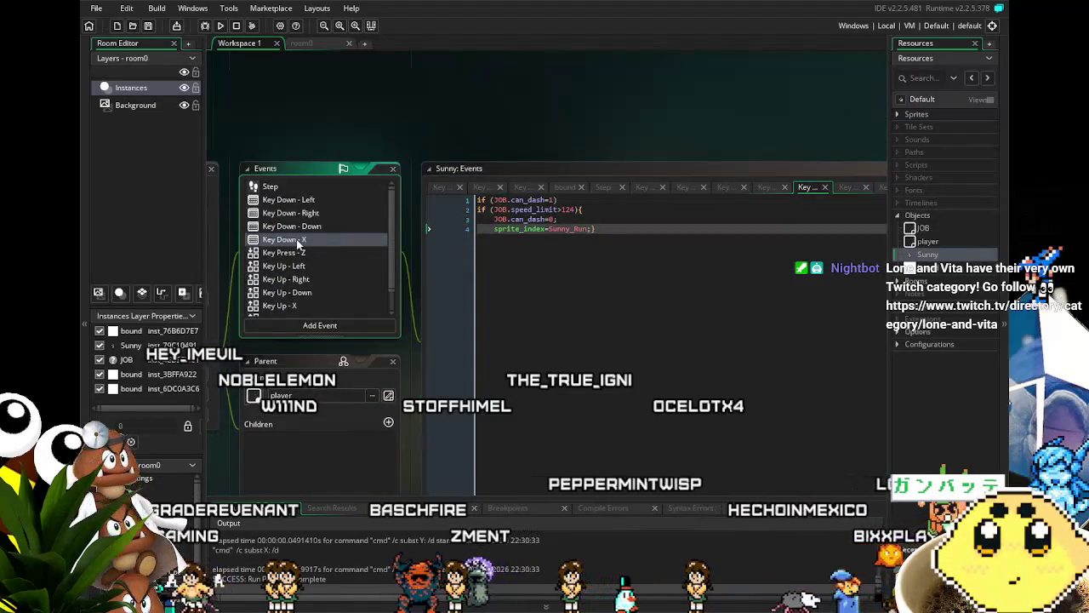
View the Key Down - Left code, then open Key Down - Right and add x=x+JOB.chr_run/2
scroll(303, 245, down, 1)
scroll(306, 249, up, 1)
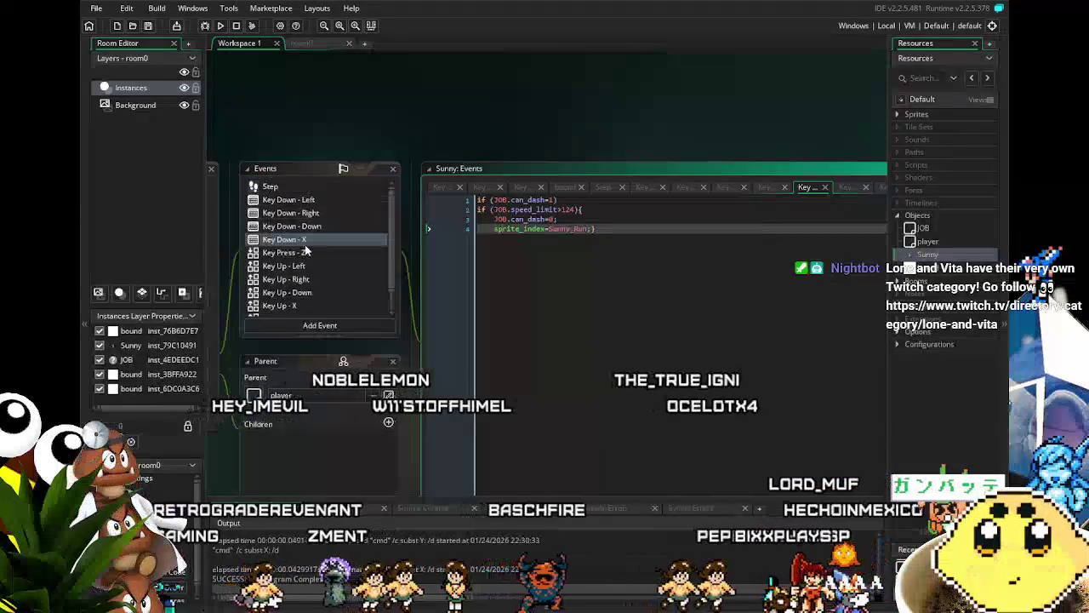
click(304, 205)
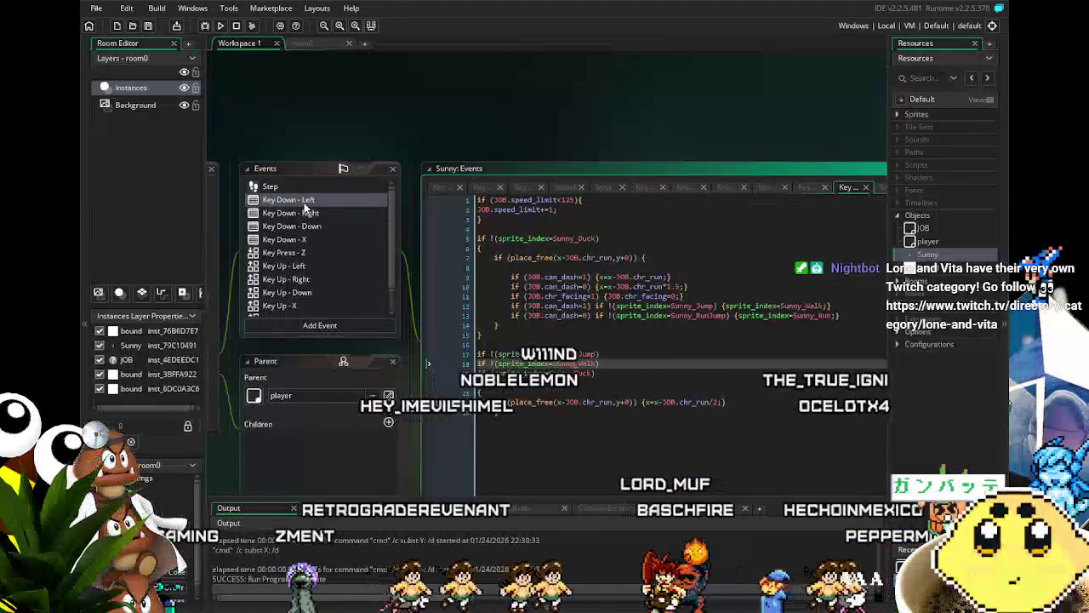
click(311, 210)
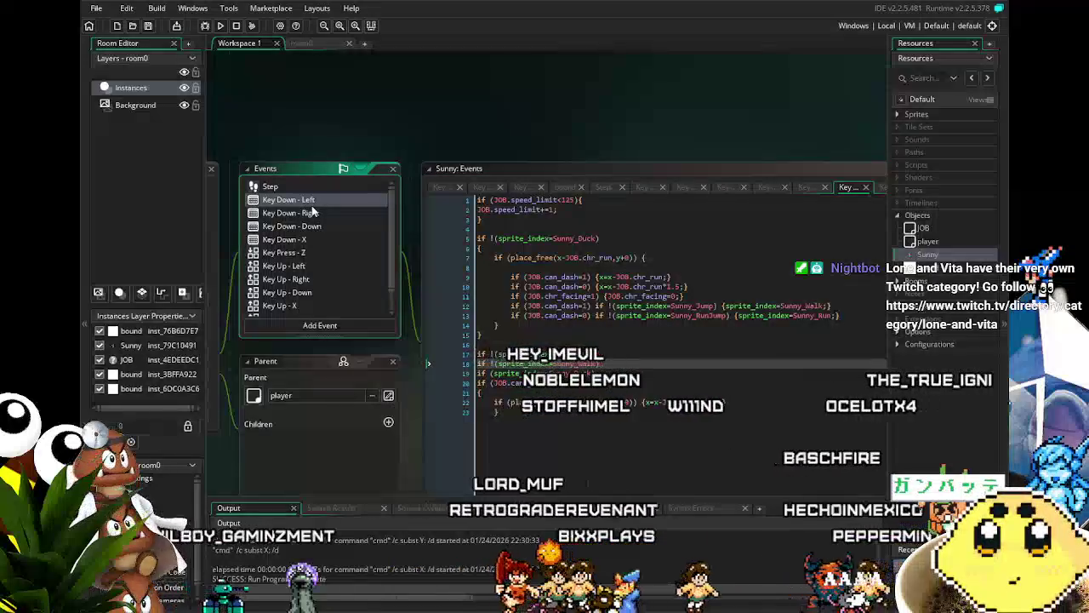
click(320, 215)
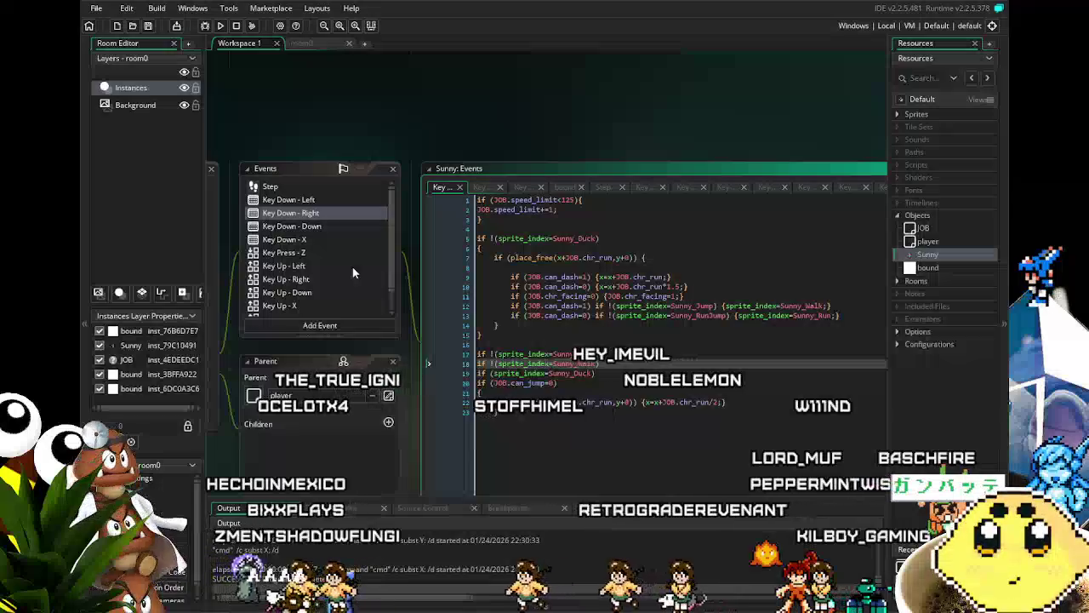
key(Return)
text(})
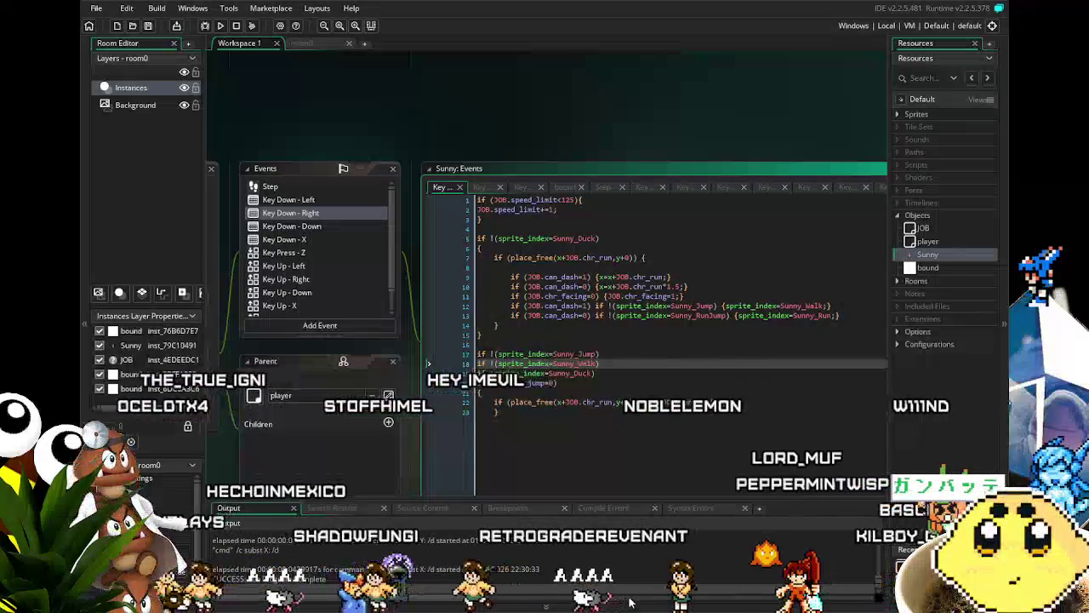
text({x=x+JOB.chr_run/2;})
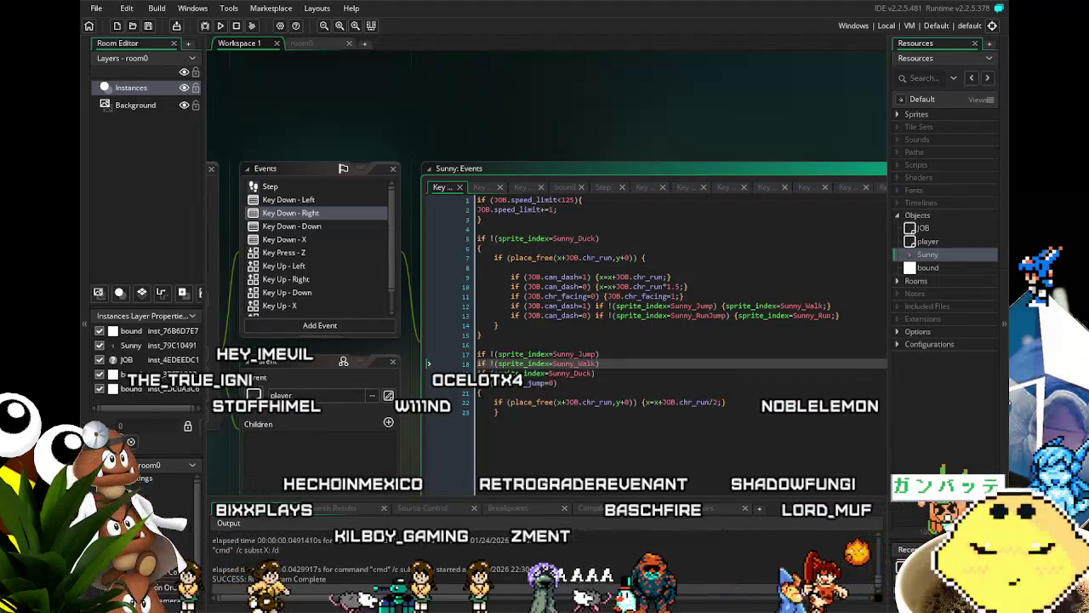
Change the line 1 speed limit value 125 to 6, checking Key Down - Left afterwards
click(553, 267)
double_click(567, 200)
text(64)
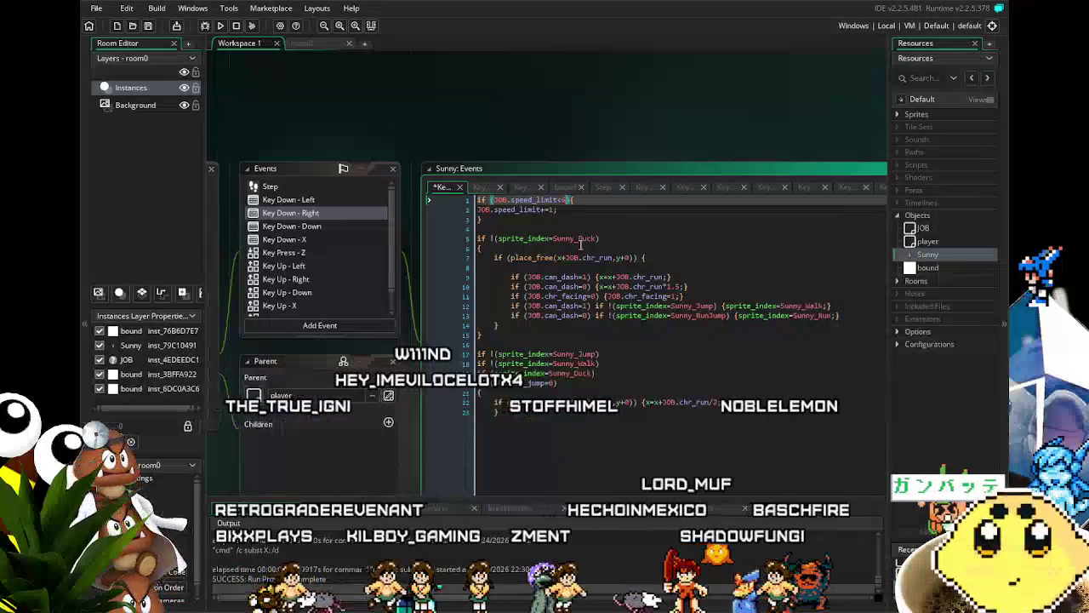
click(329, 203)
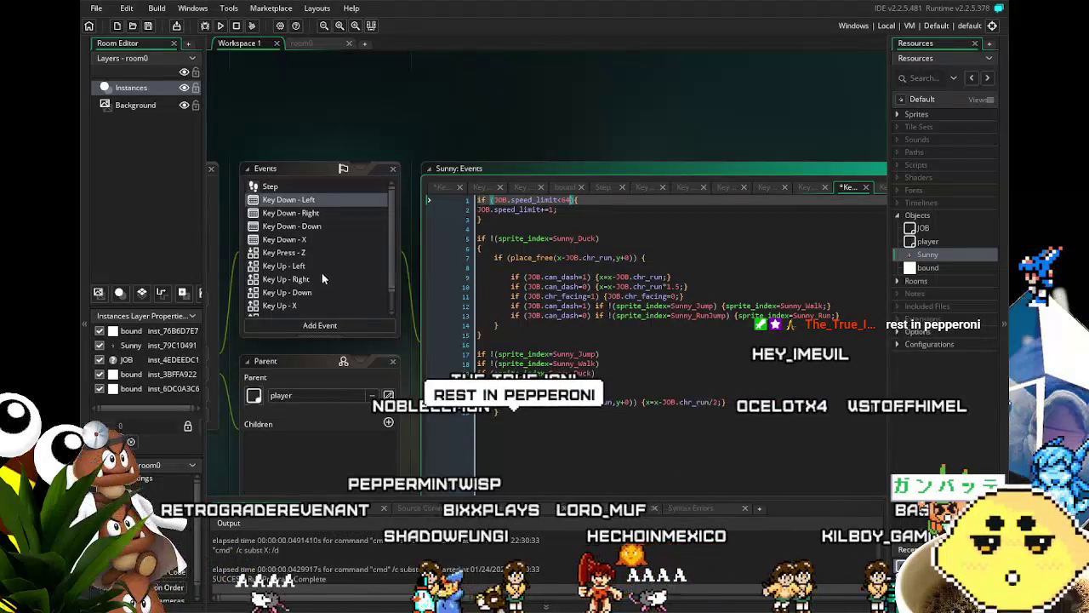
click(304, 214)
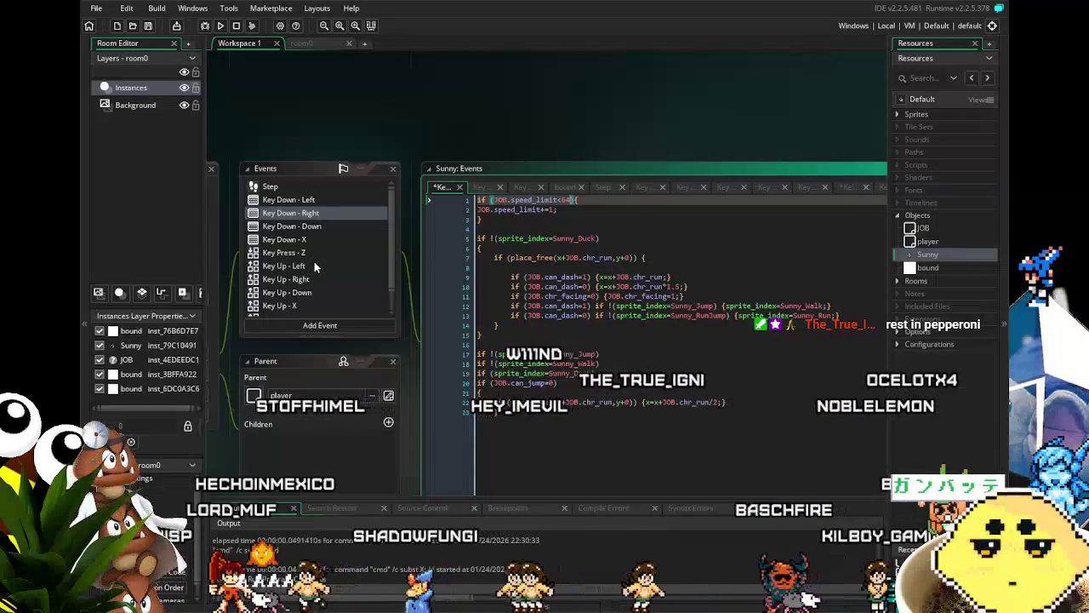
Review Key Up - Left, Key Up - Right, Key Down - Right, Step and Key Down - Left, ending on Key Down - X
click(315, 267)
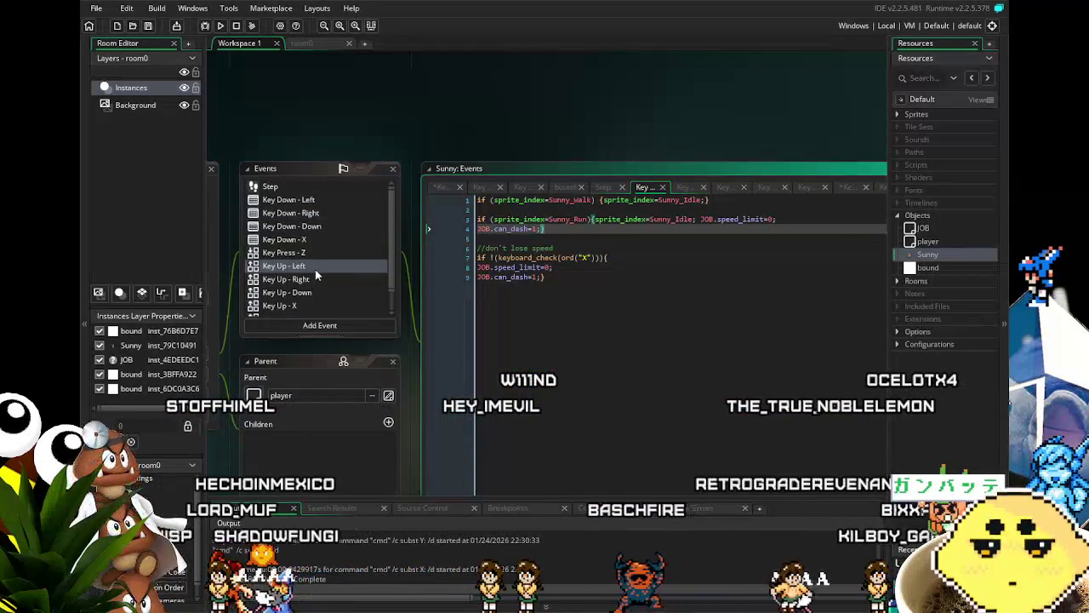
click(315, 278)
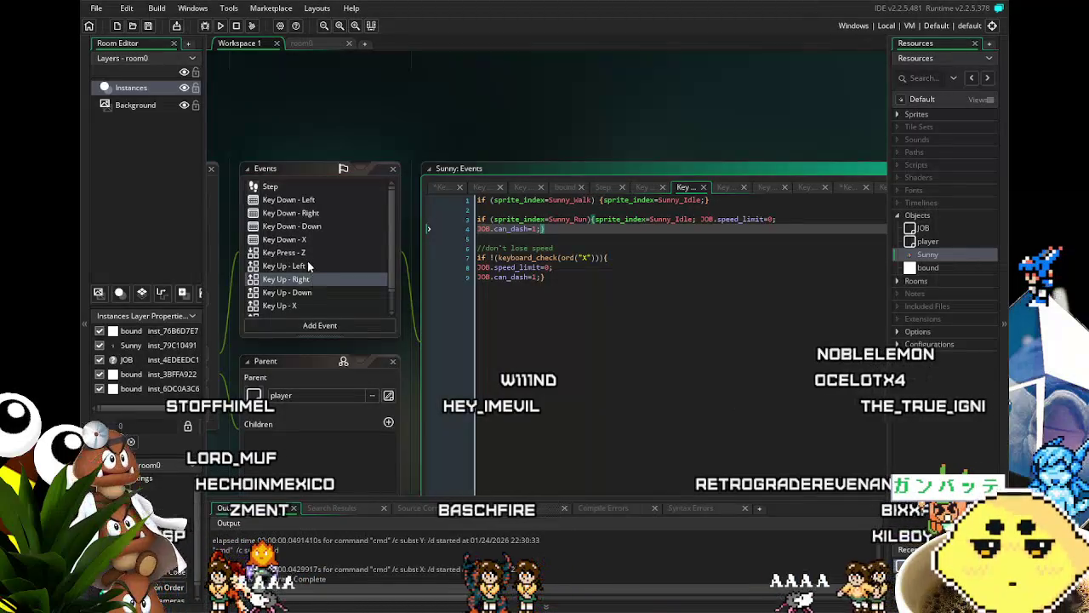
click(308, 213)
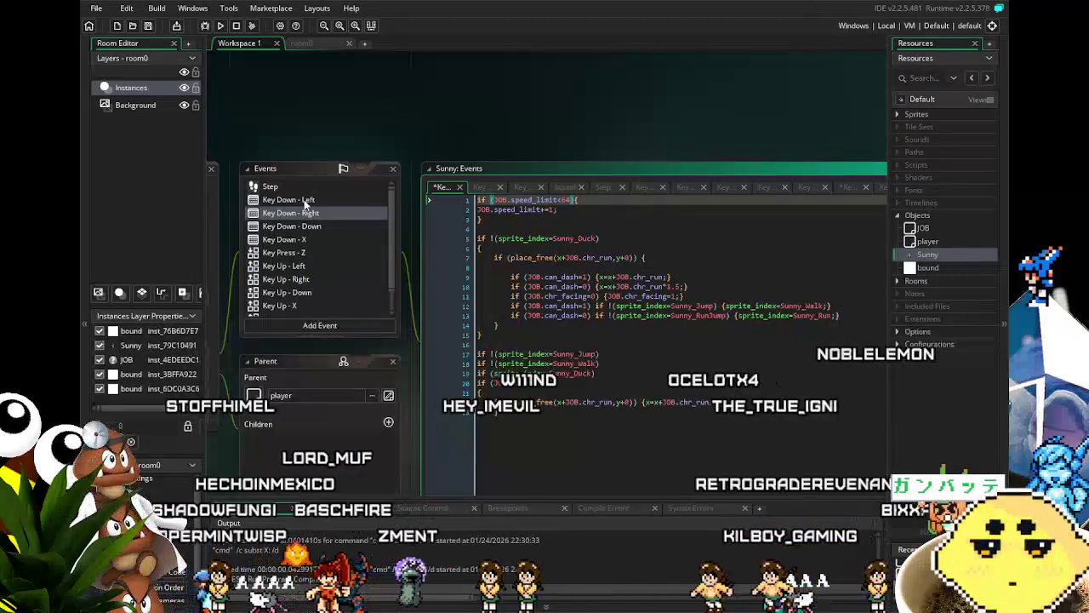
click(299, 188)
click(308, 202)
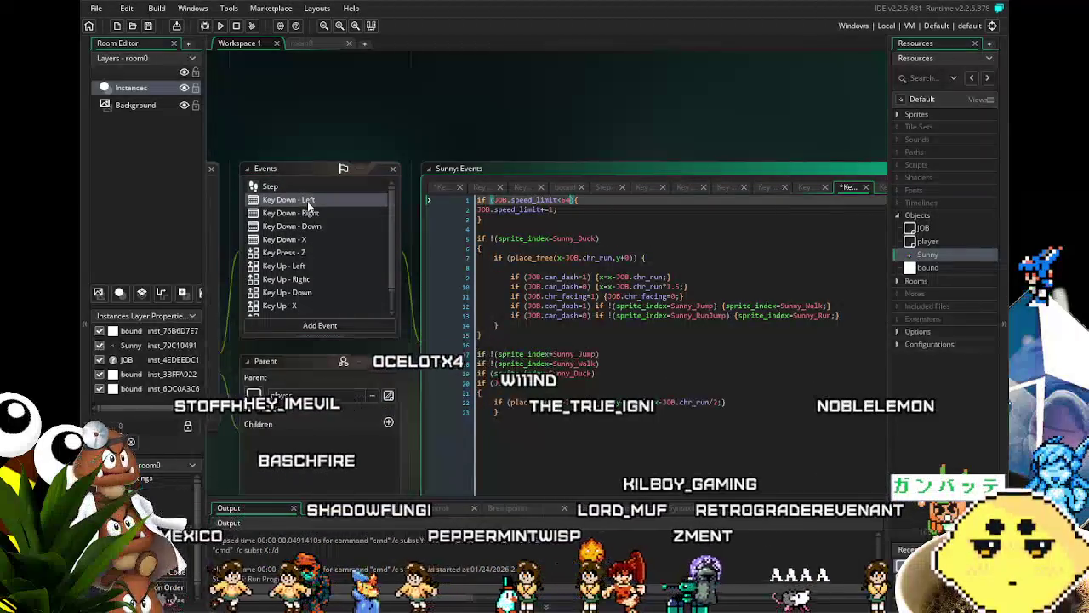
click(342, 237)
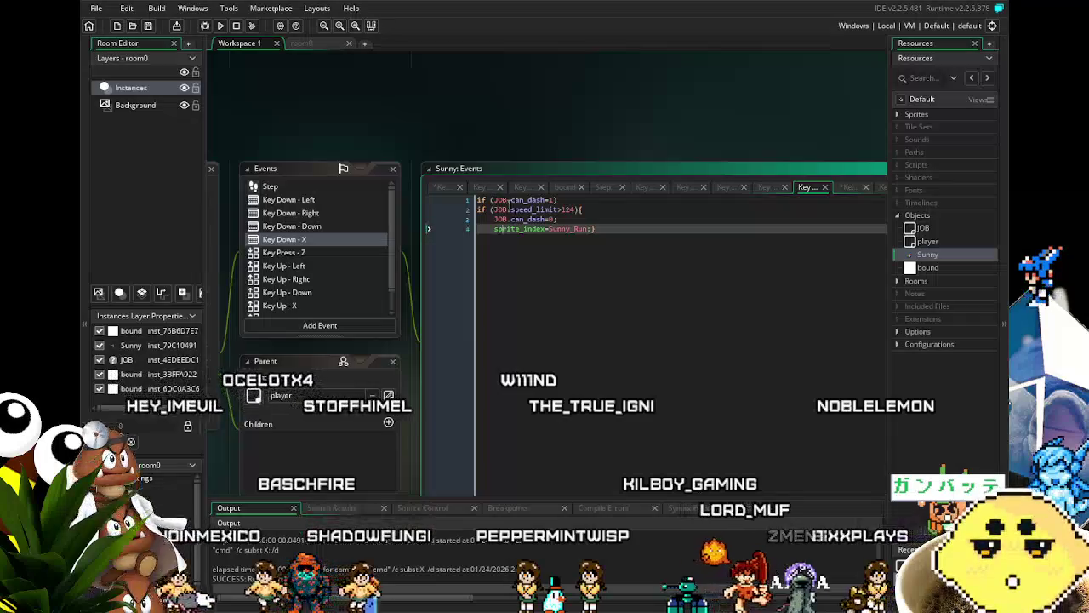
Set the Key Down - X speed_limit threshold to 63 and run the game with F5
click(567, 208)
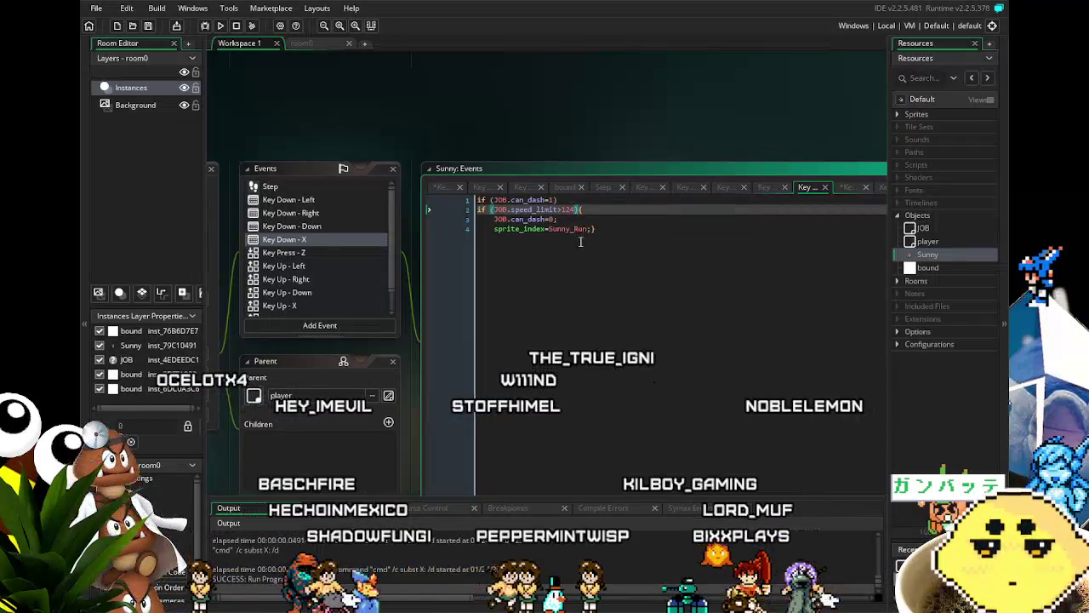
text(63)
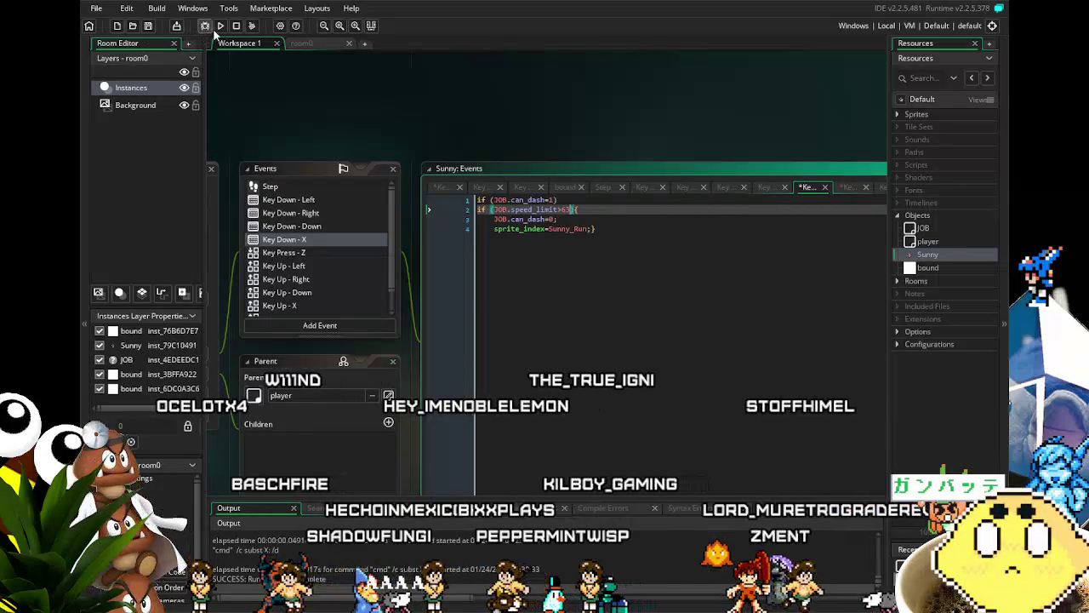
key(F5)
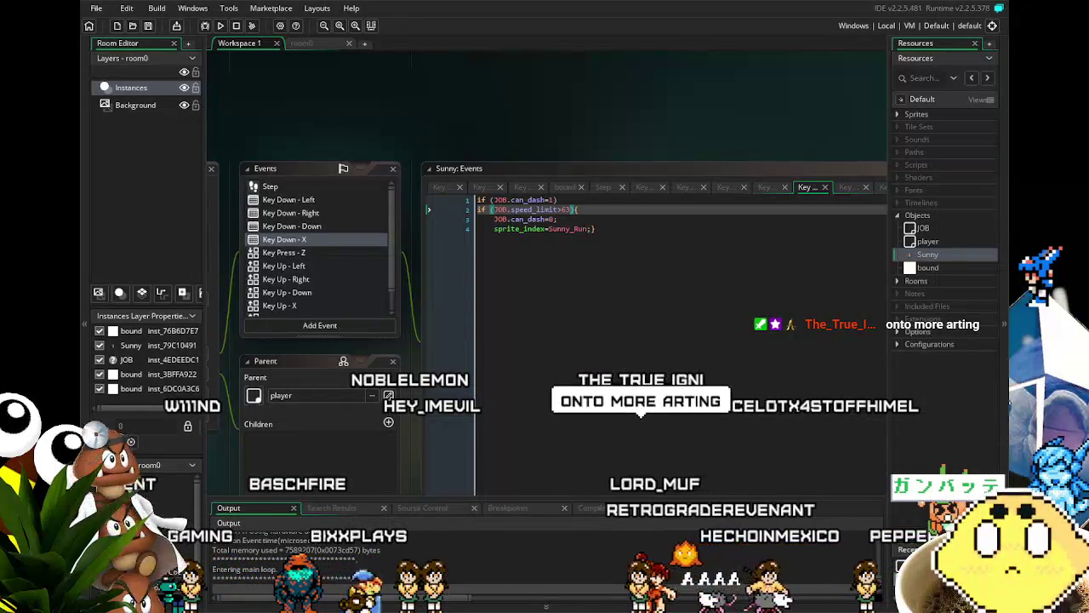
Run Sunny back and forth, jump with space and dash, then close the game window
key(Left)
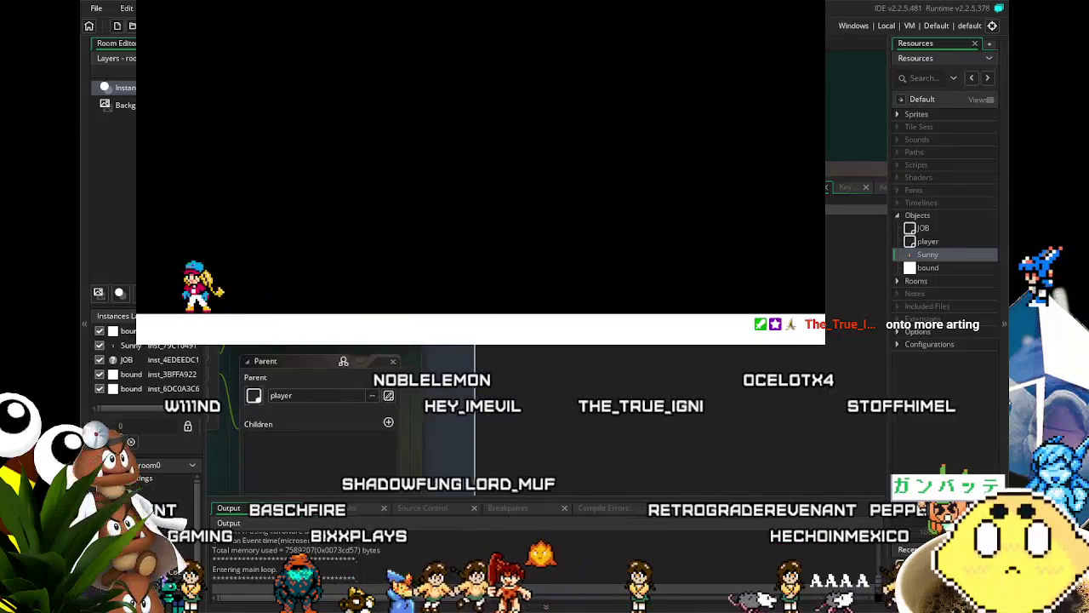
key(Right)
key(Right)
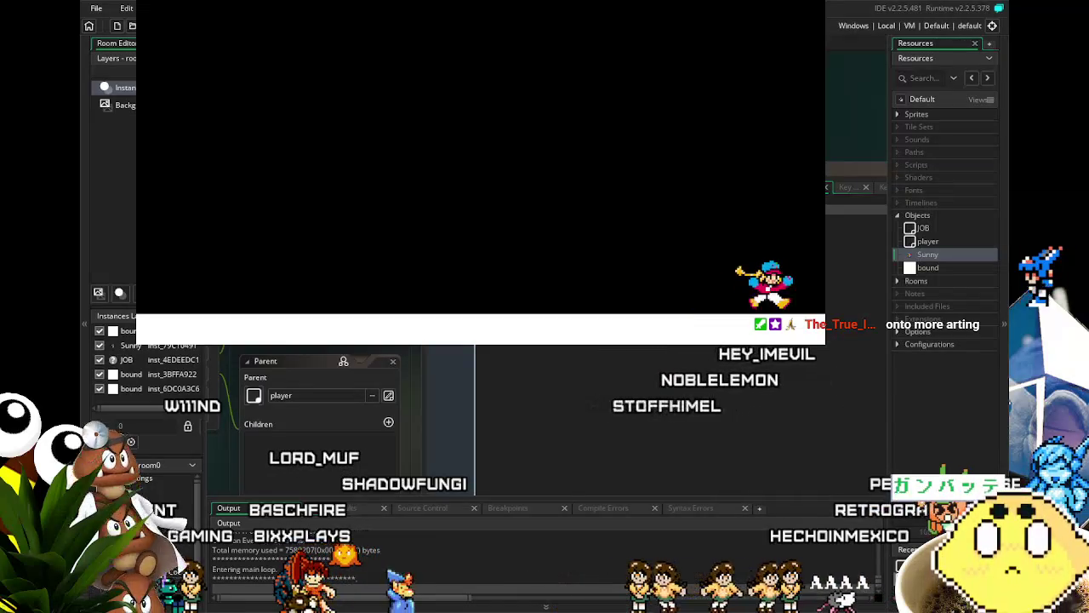
key(Left)
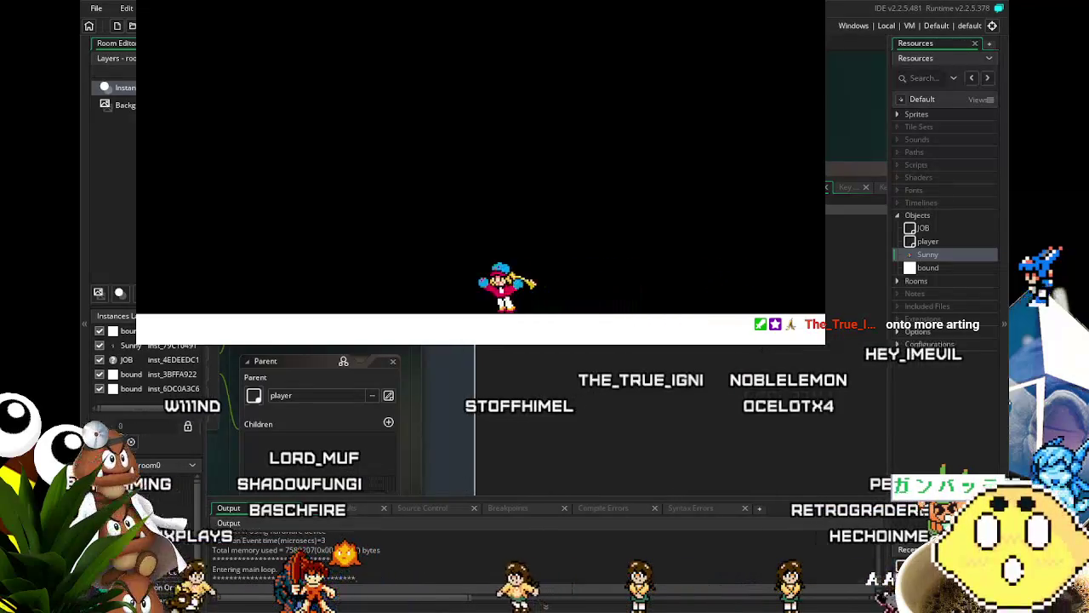
key(Left)
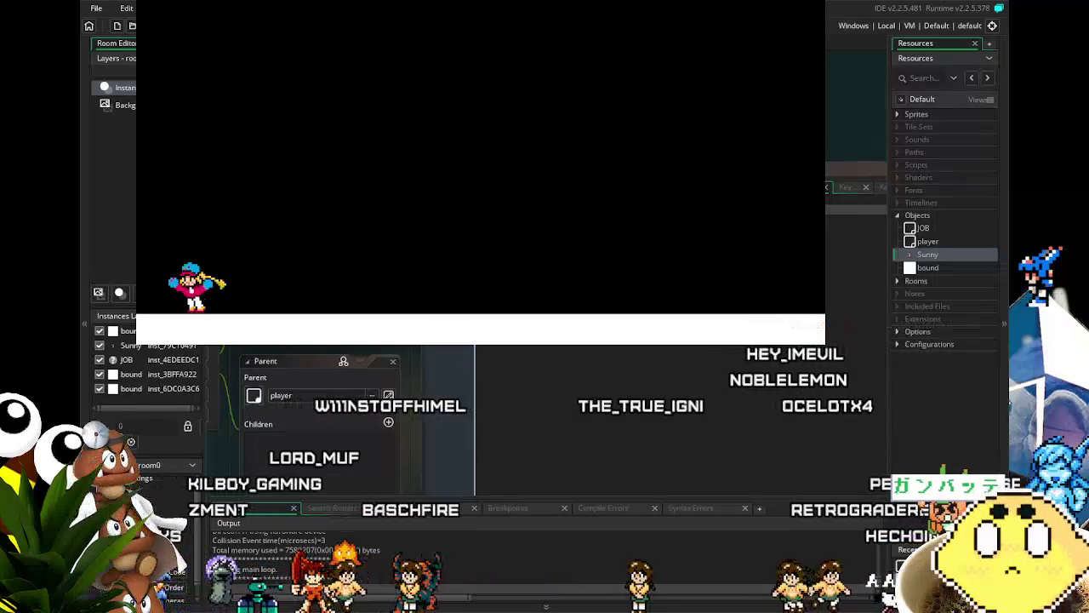
key(Right)
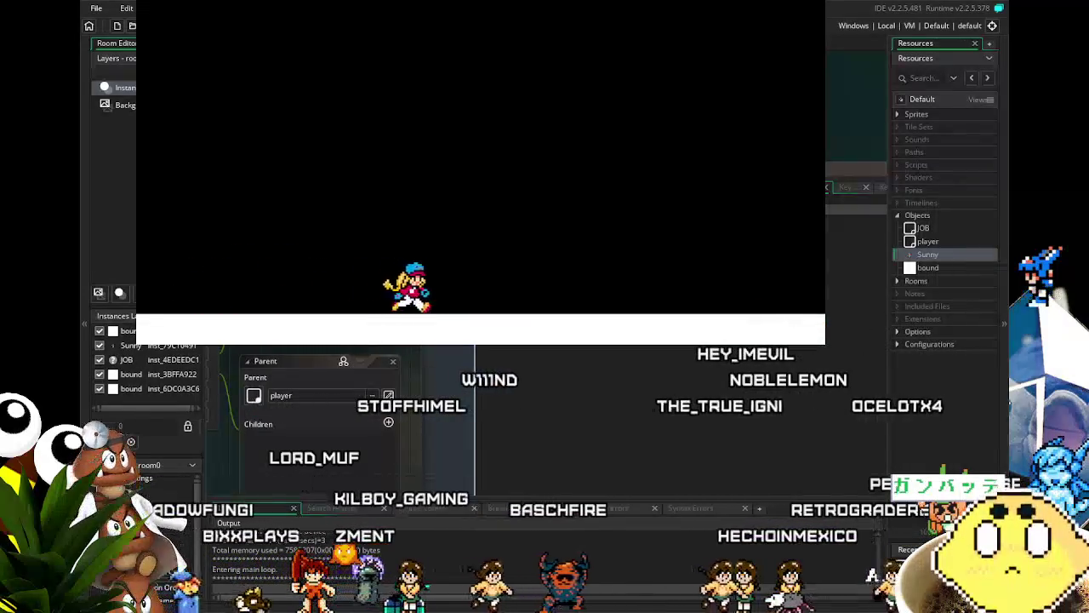
key(Right)
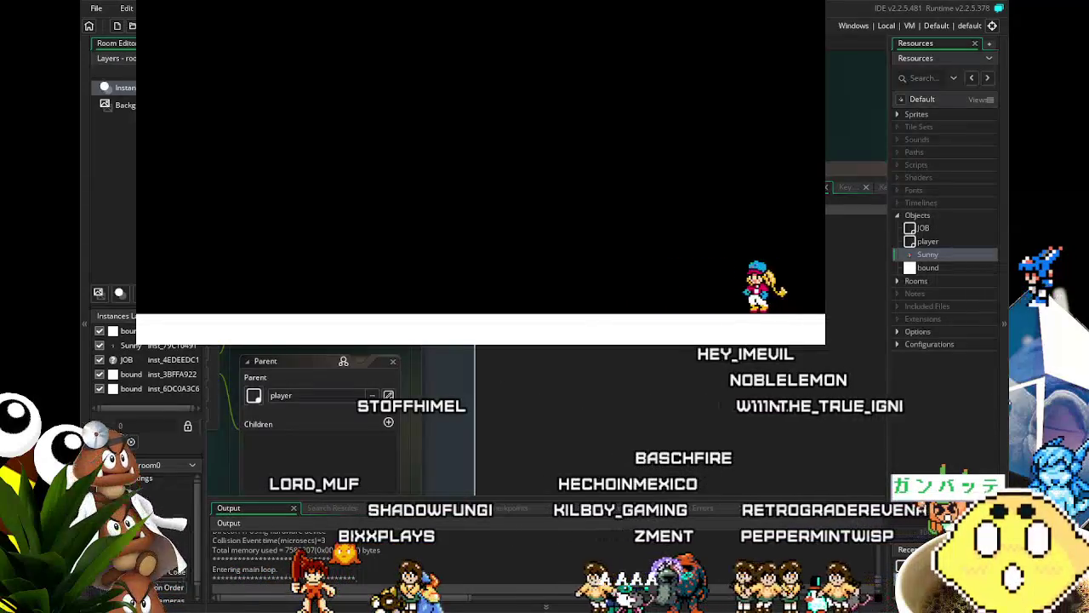
key(Left)
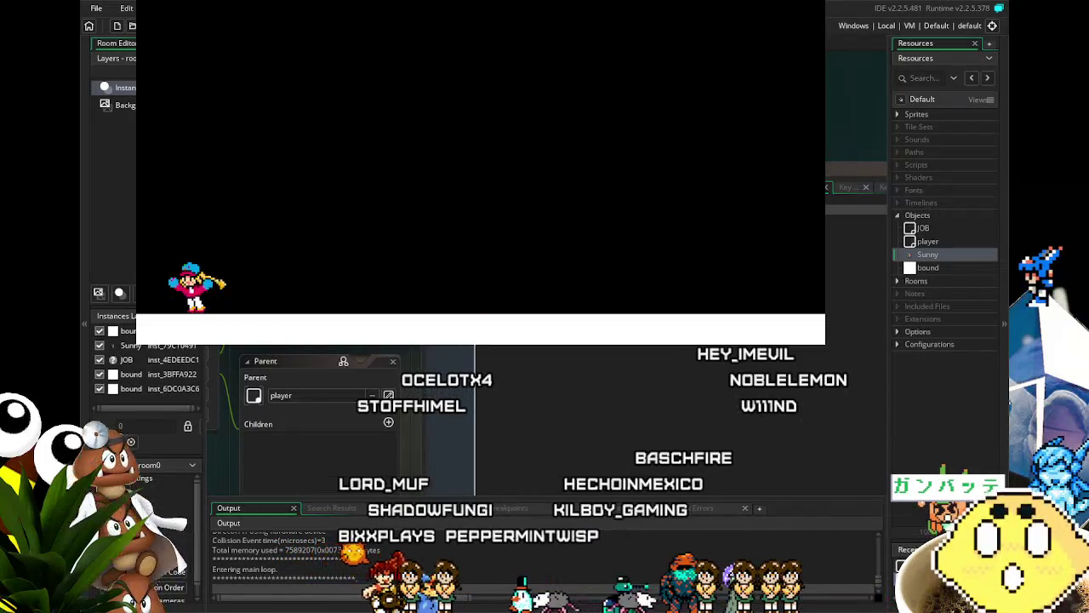
key(Right)
key(Right)
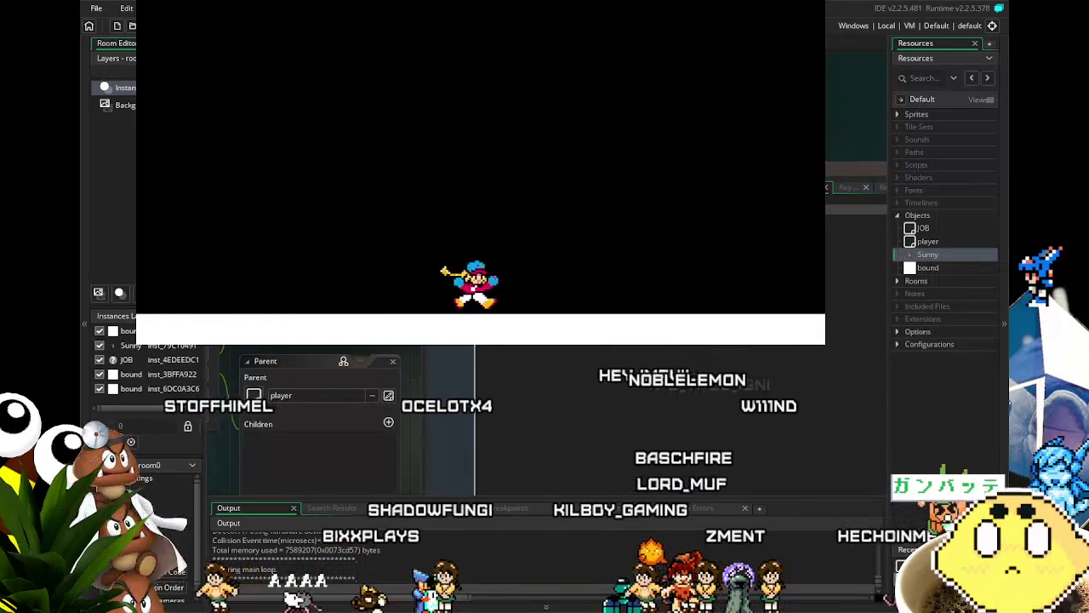
key(Left)
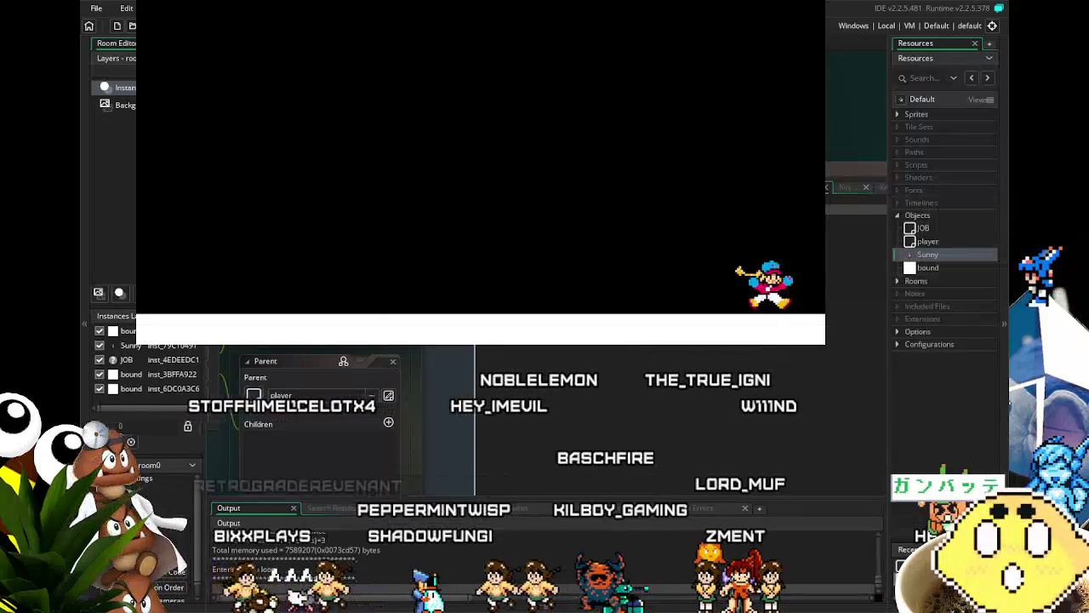
key(Left)
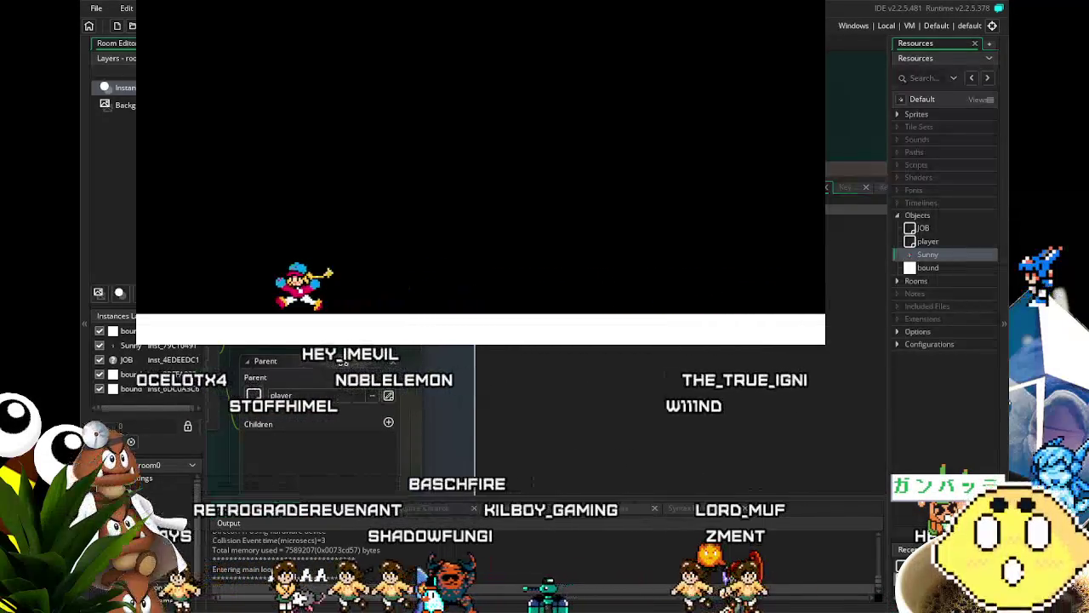
key(Right)
key(Right)
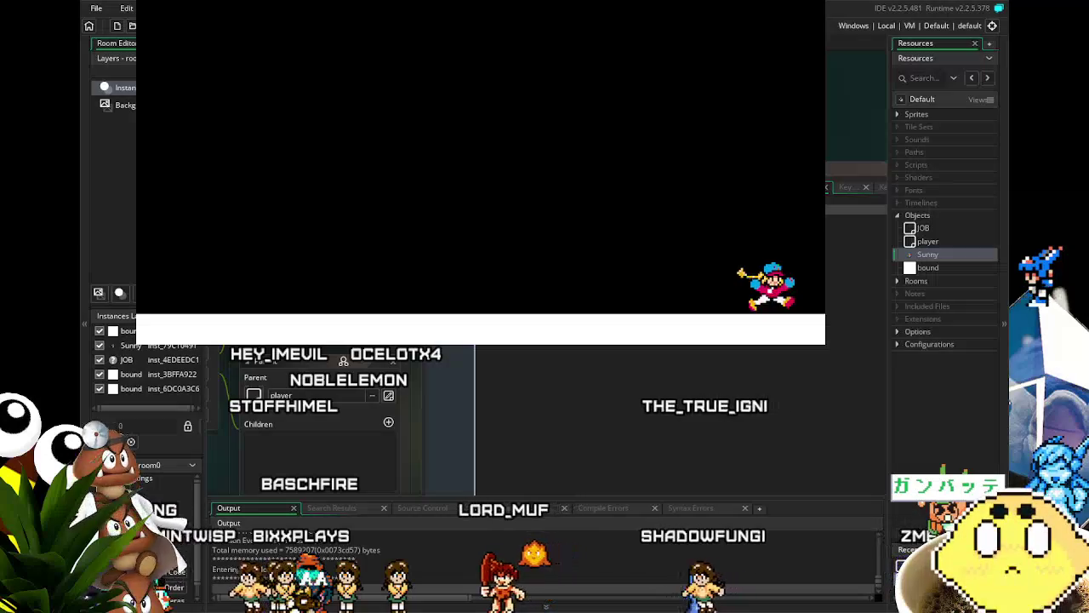
key(Left)
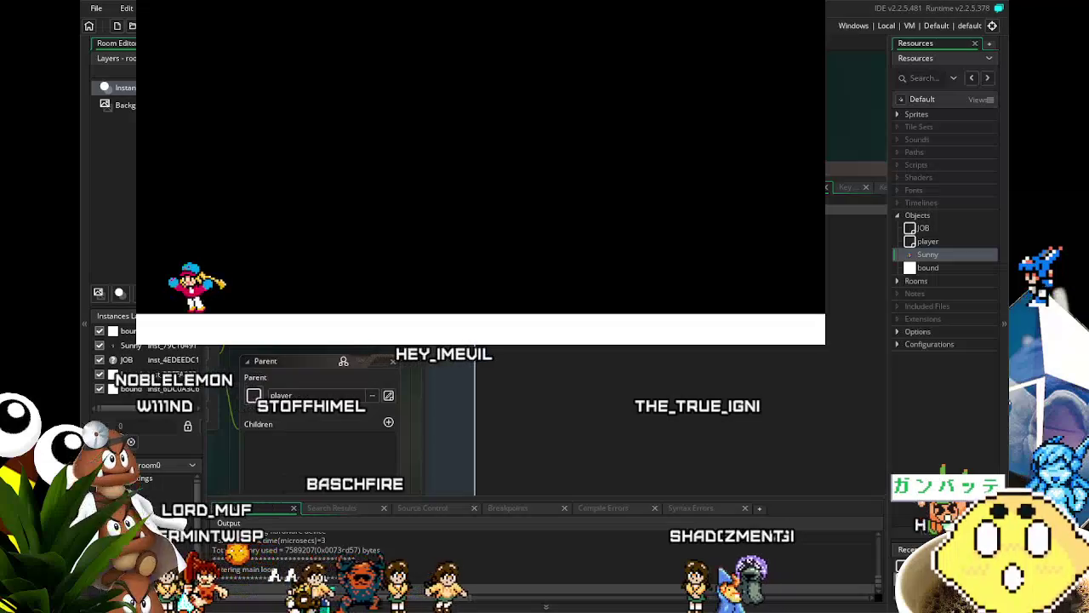
key(Right)
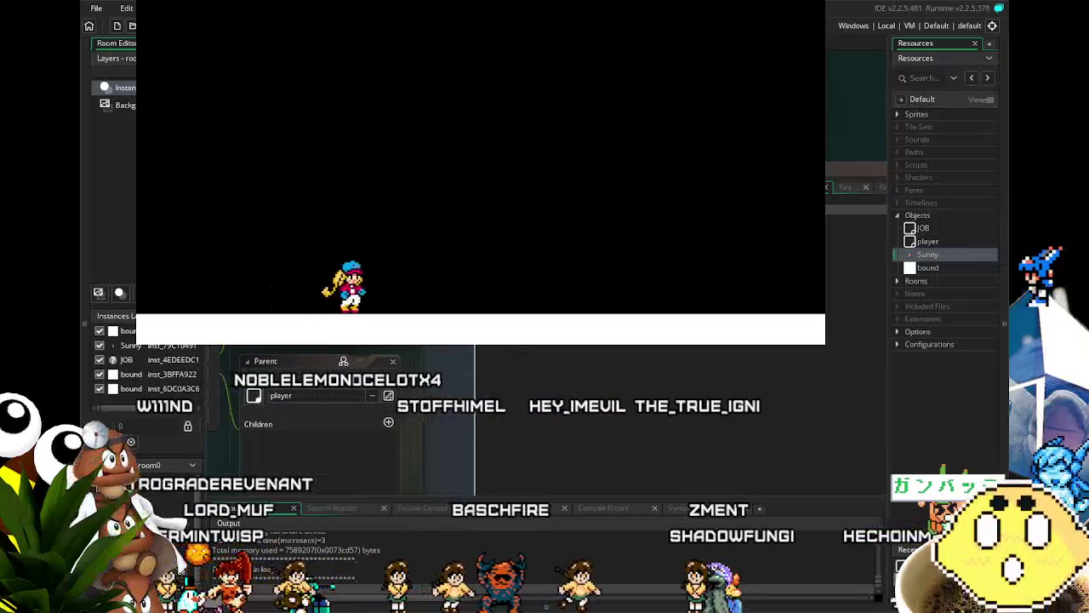
key(Right)
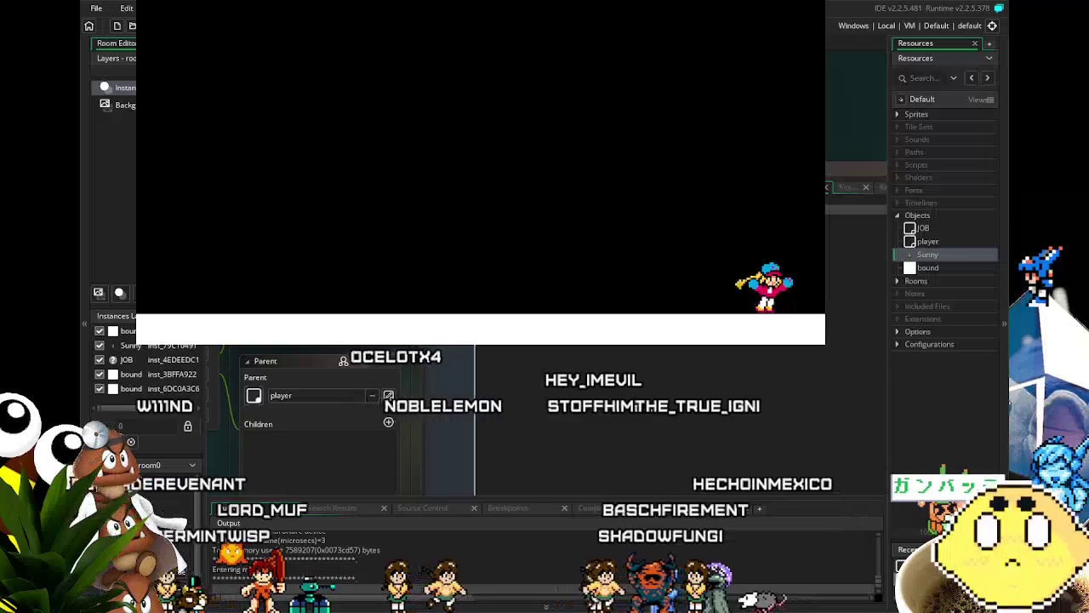
key(Left)
key(Left)
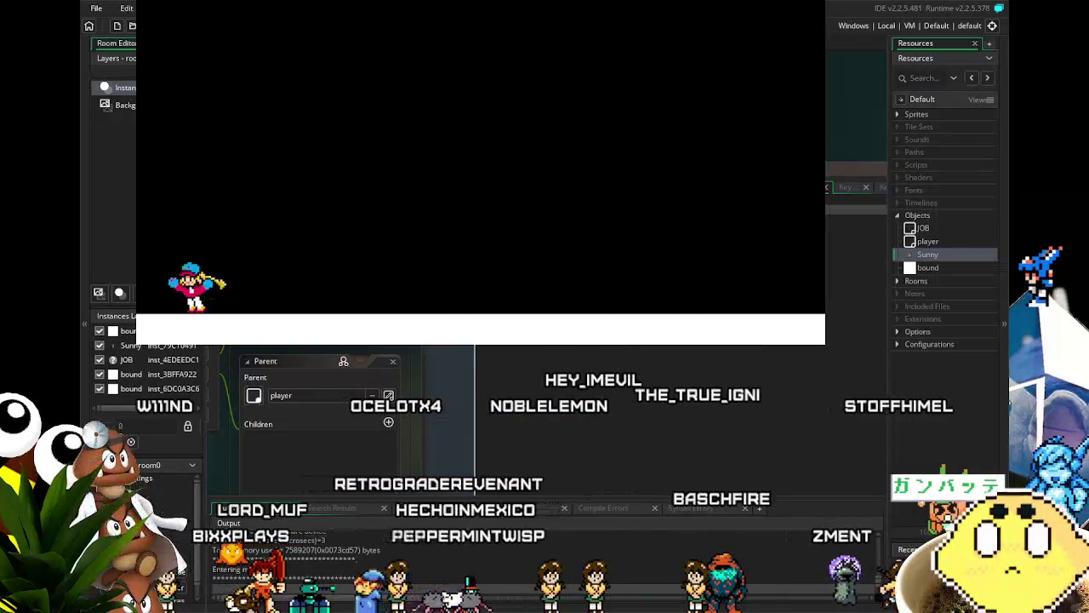
key(Right)
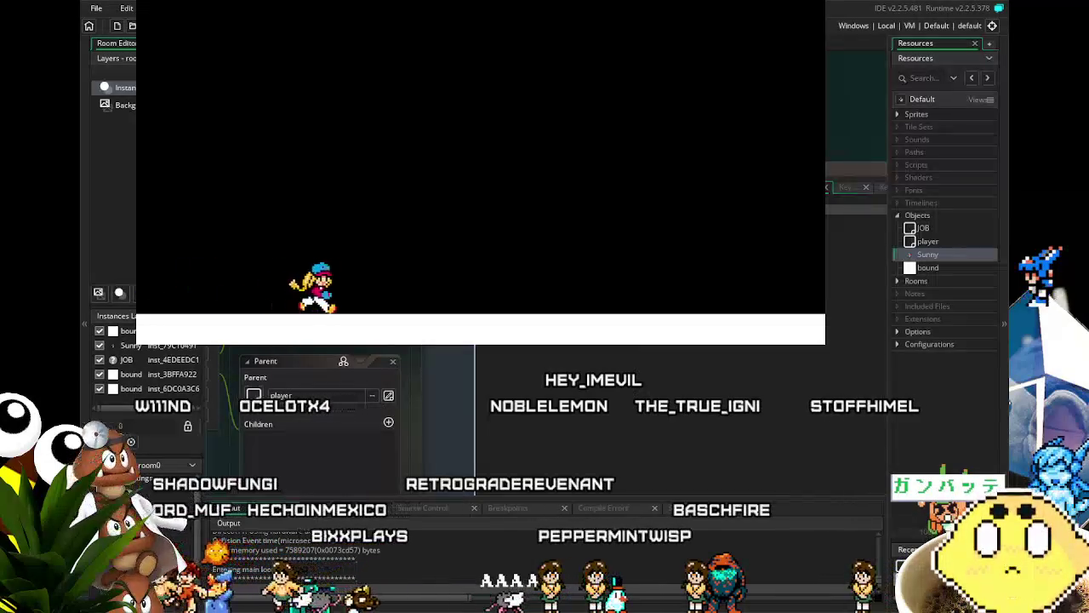
key(Right)
key(space)
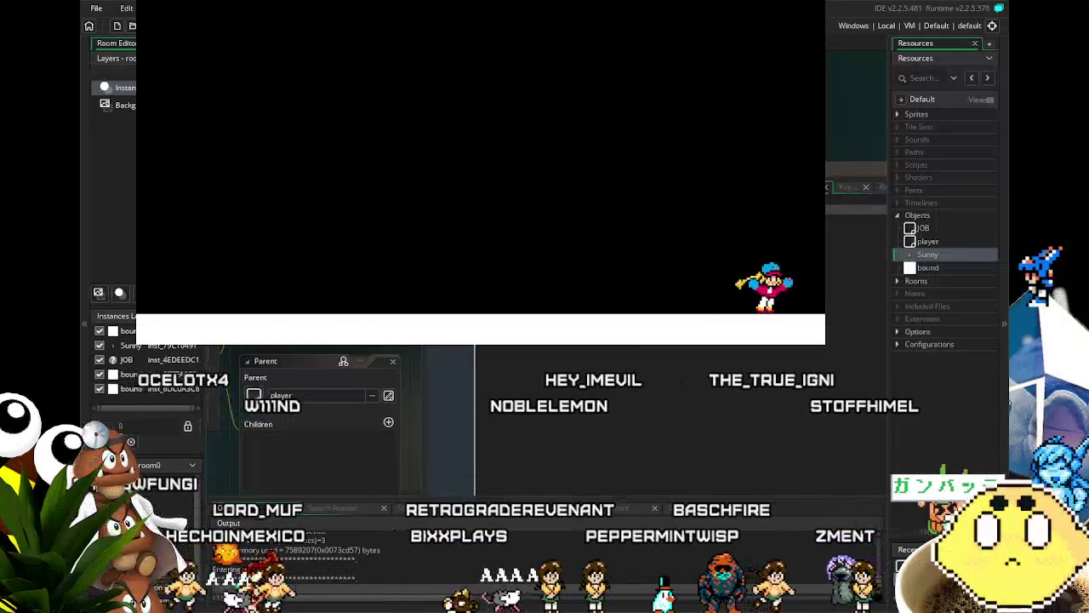
key(Left)
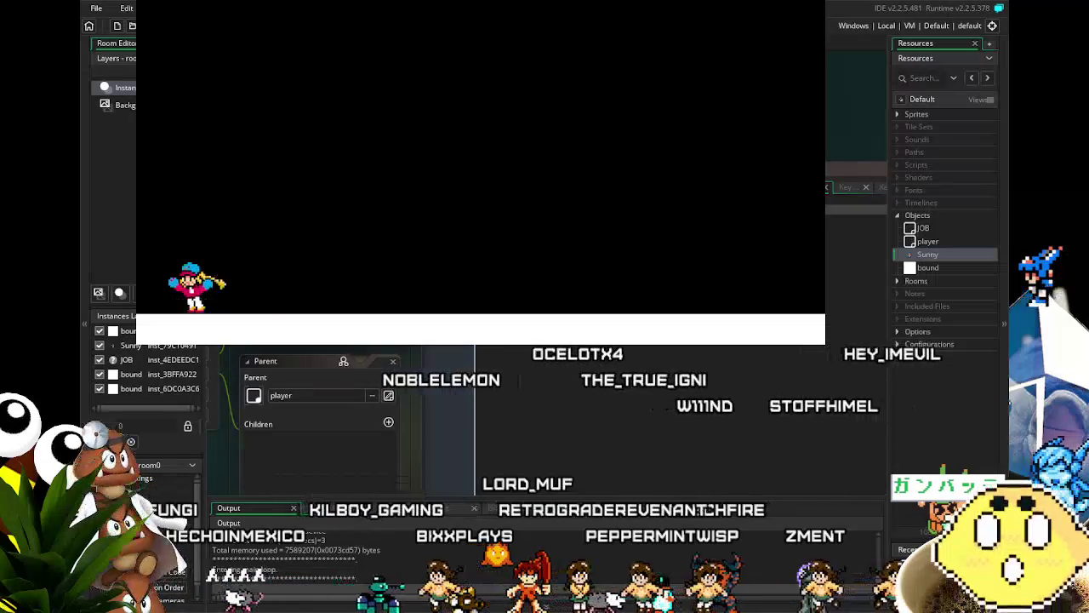
key(Right)
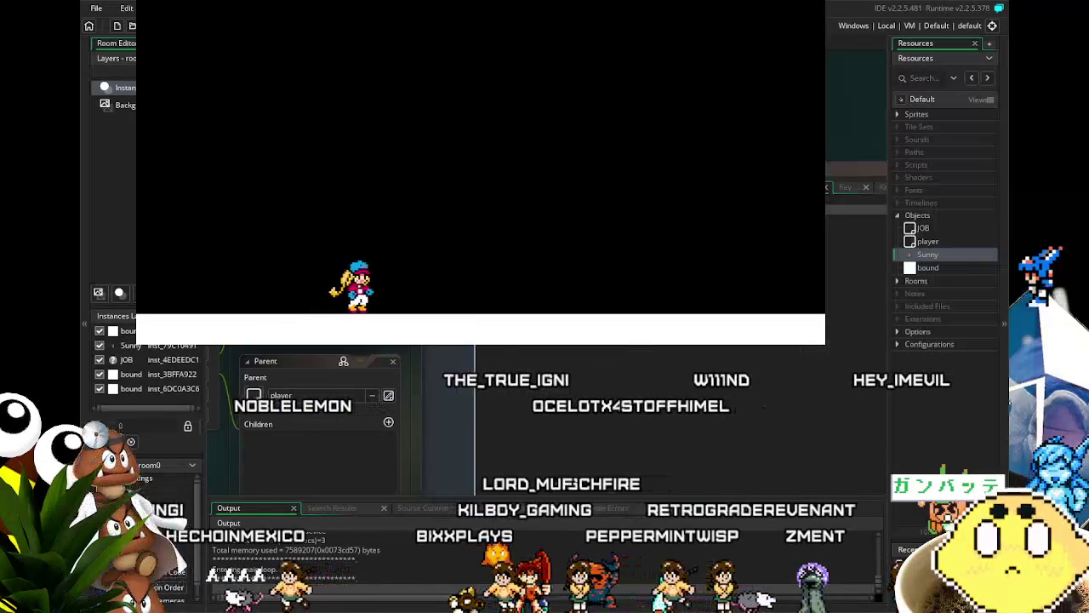
key(Left)
key(Right)
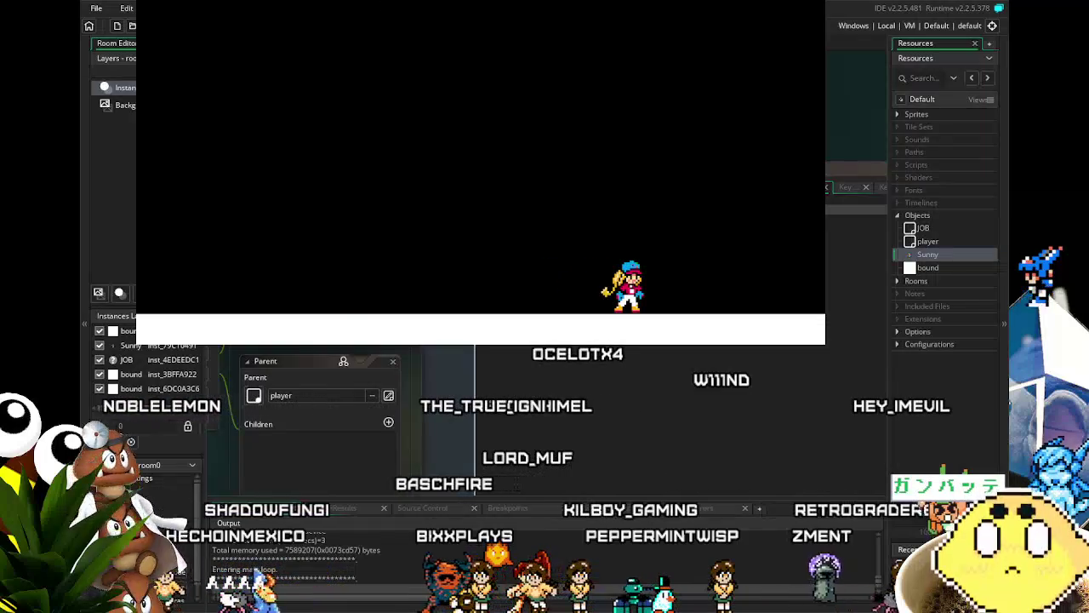
key(Escape)
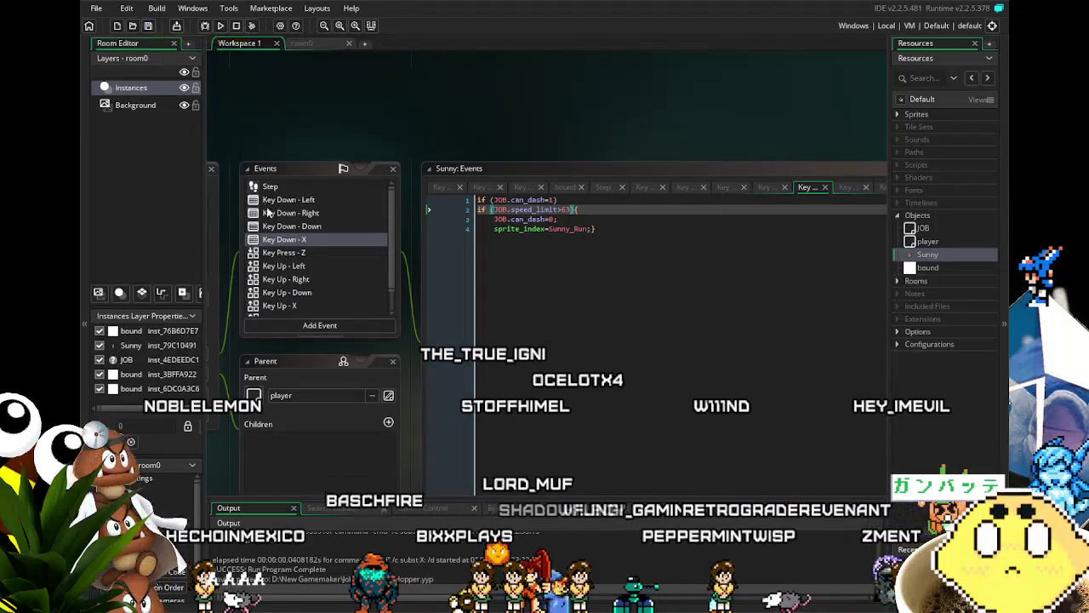
click(289, 243)
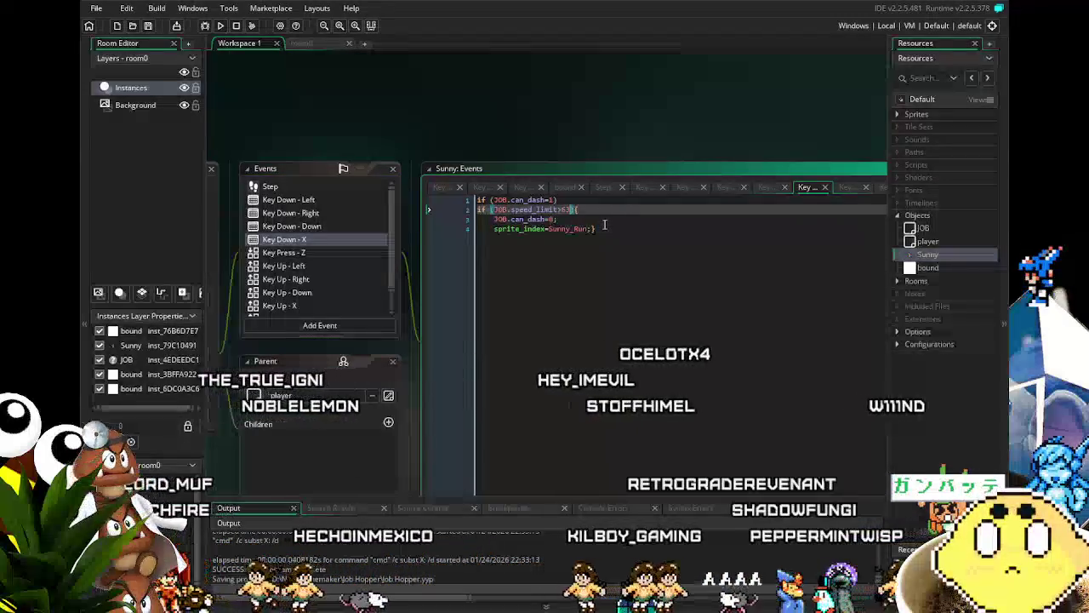
click(605, 225)
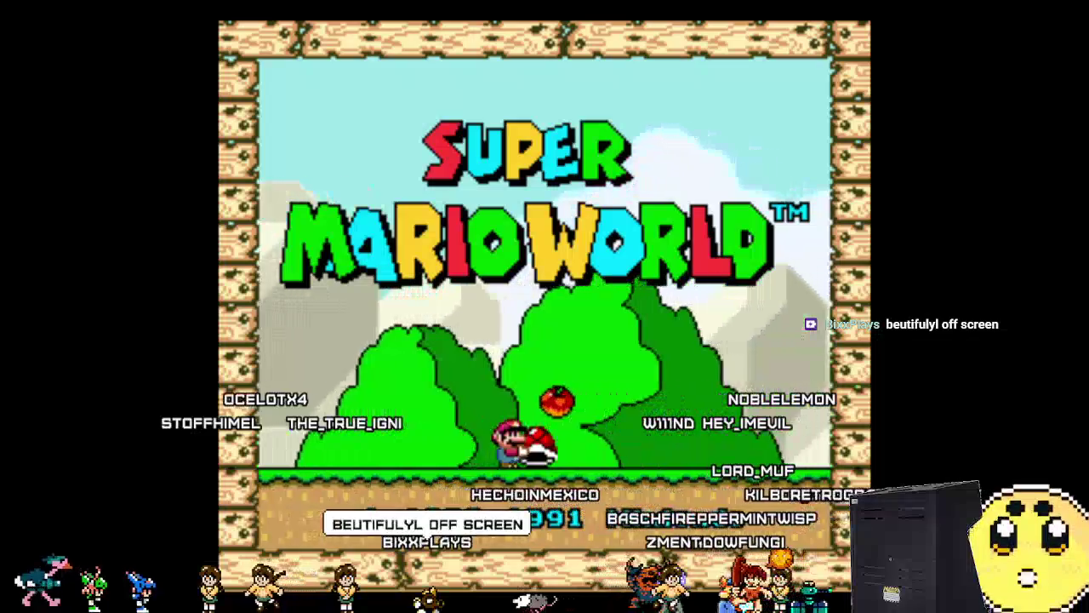
key(Return)
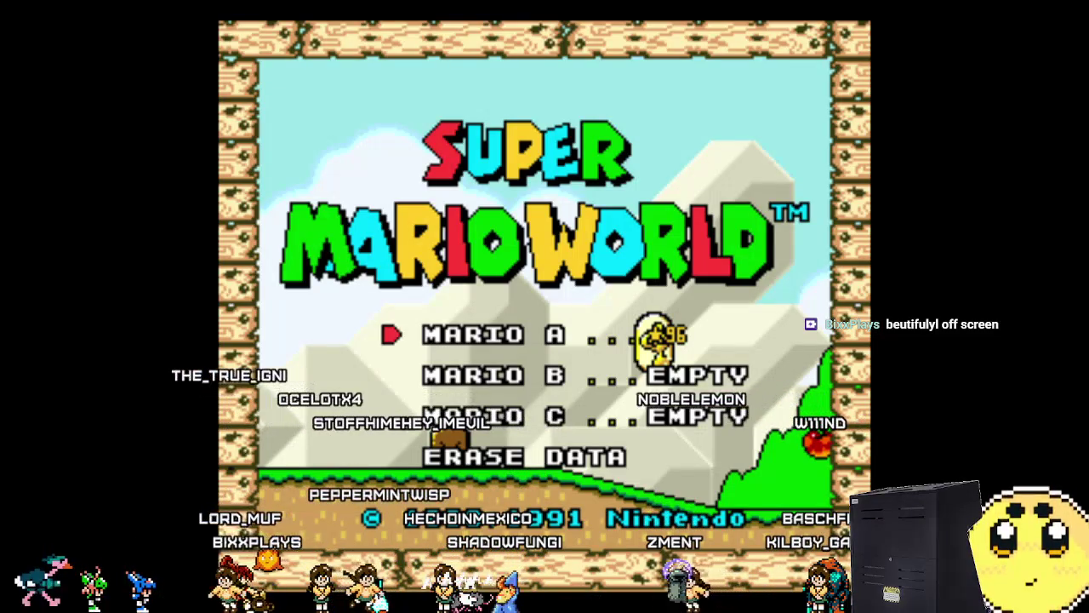
Start a game on the MARIO B save file, then bring Sunny's object properties back into view
key(Down)
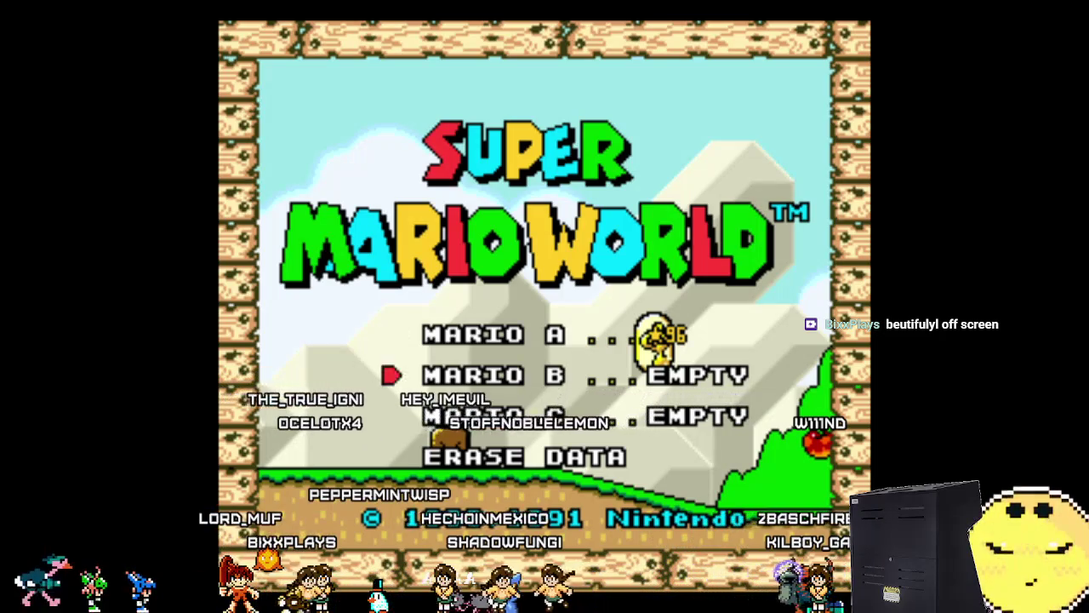
key(Return)
key(Return)
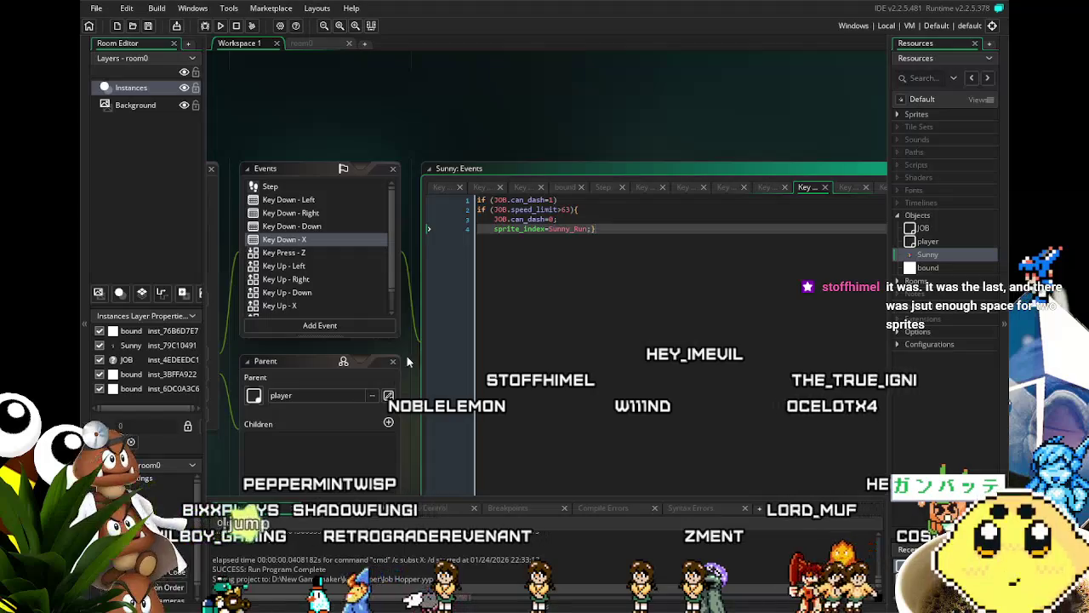
mouse_move(404, 361)
mouse_down()
mouse_move(446, 305)
mouse_move(540, 266)
mouse_move(560, 270)
mouse_up()
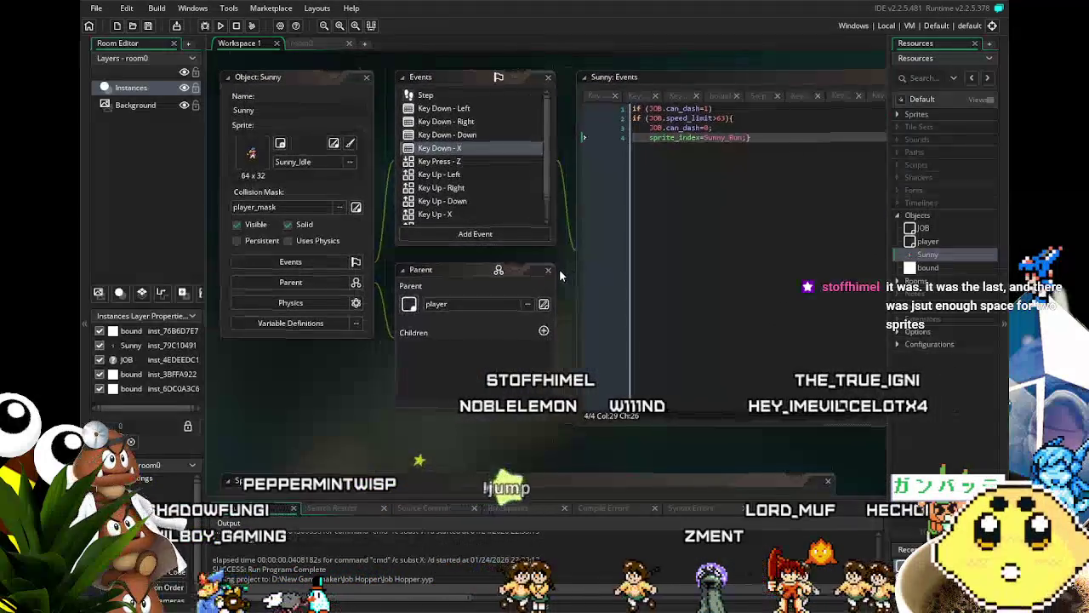
Save the Job Hopper project, glance at Key Down - Left, and reopen the Key Down - X code
click(148, 26)
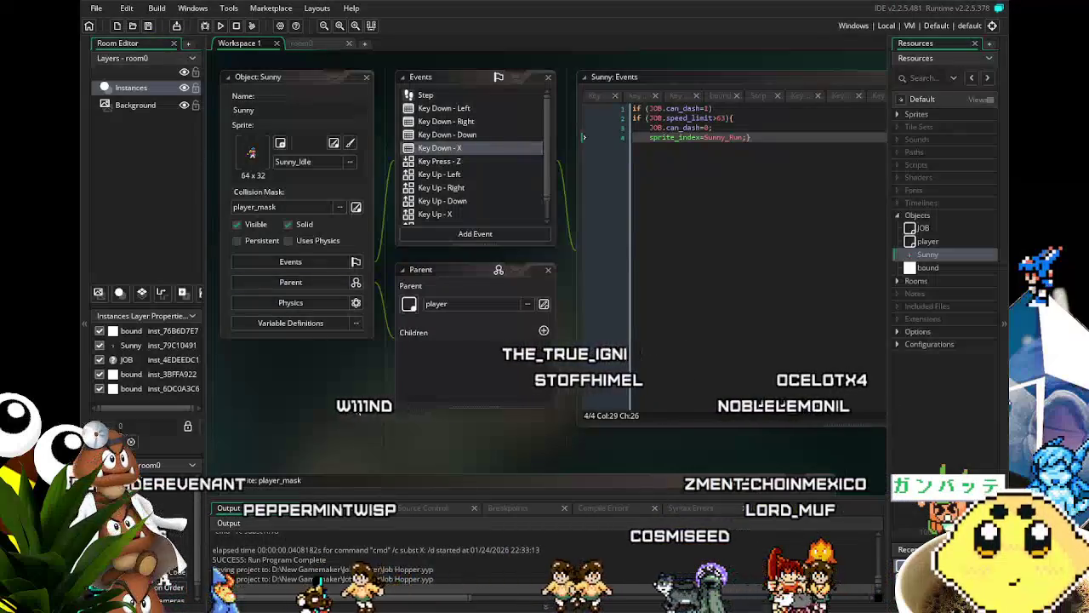
drag(351, 401, 339, 407)
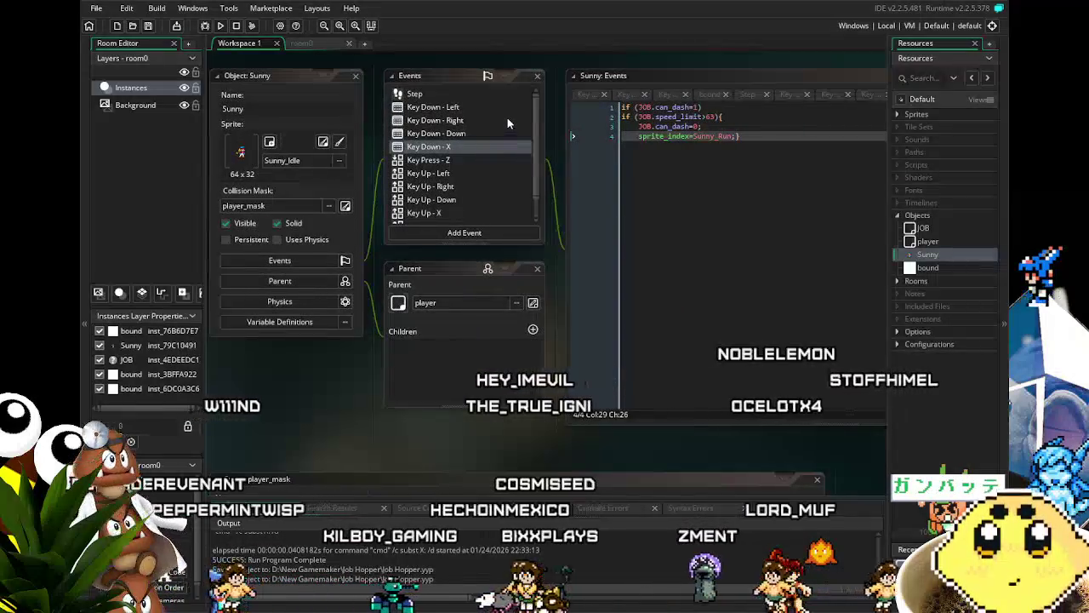
click(464, 106)
drag(689, 358, 658, 361)
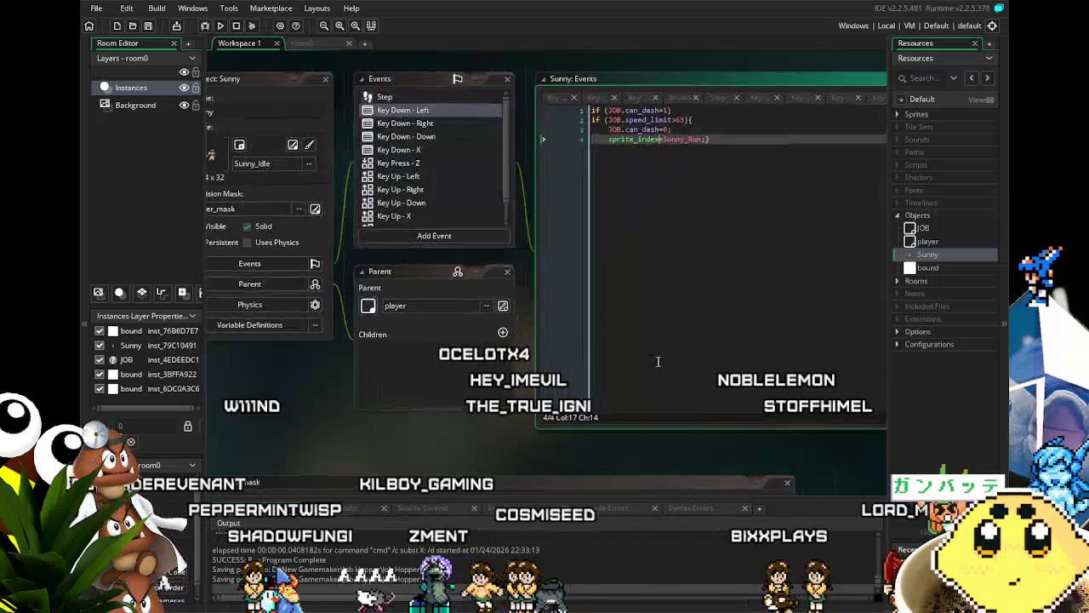
click(385, 151)
click(428, 152)
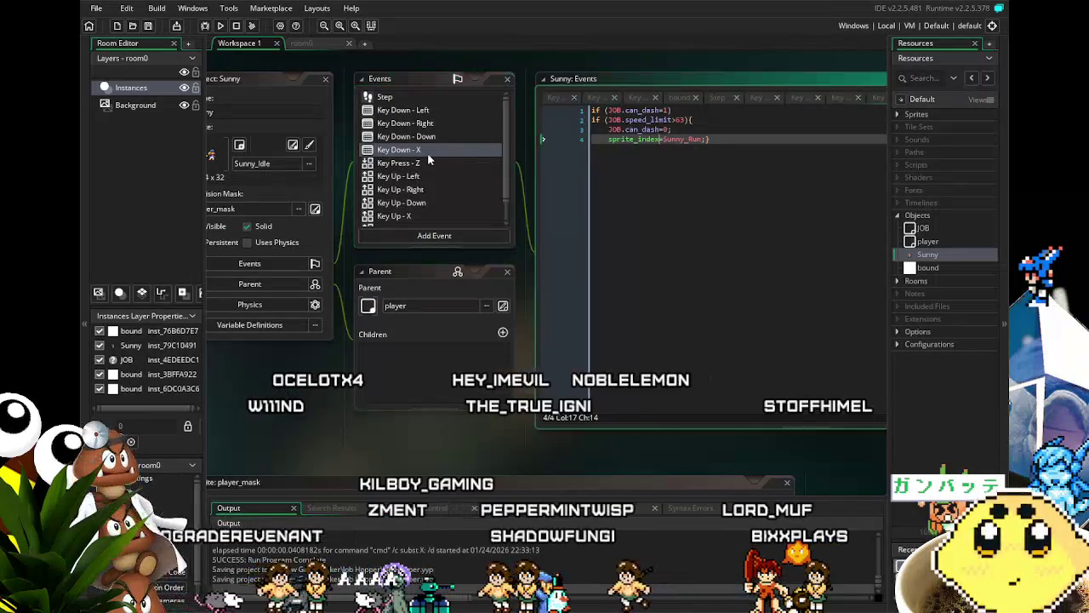
key(Left)
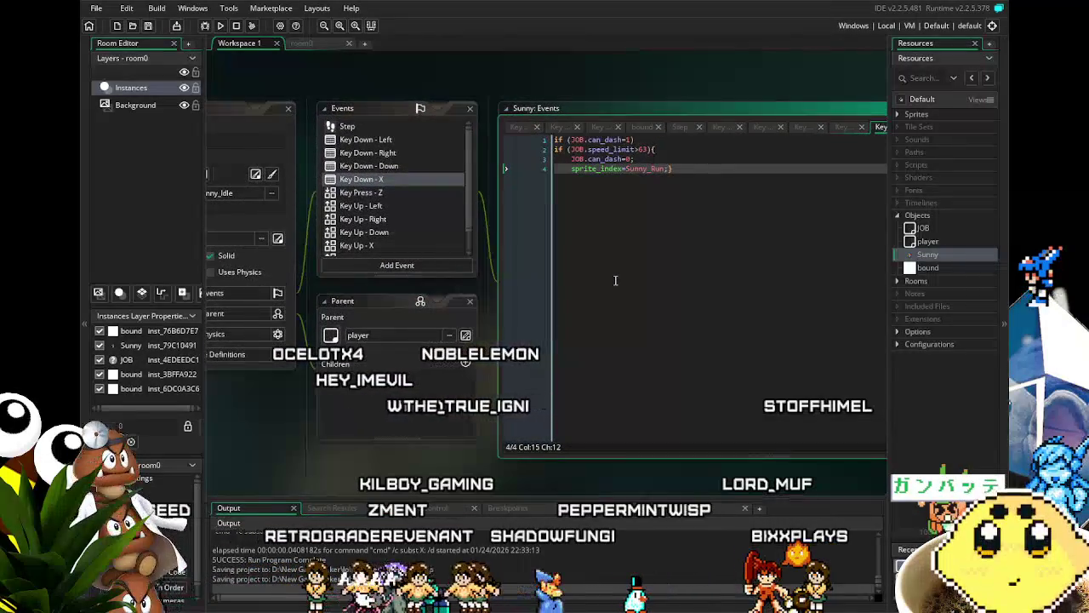
Insert a line above sprite_index reading if (JOB.chr_facing=0) {if (place_free(x-chr)
key(Home)
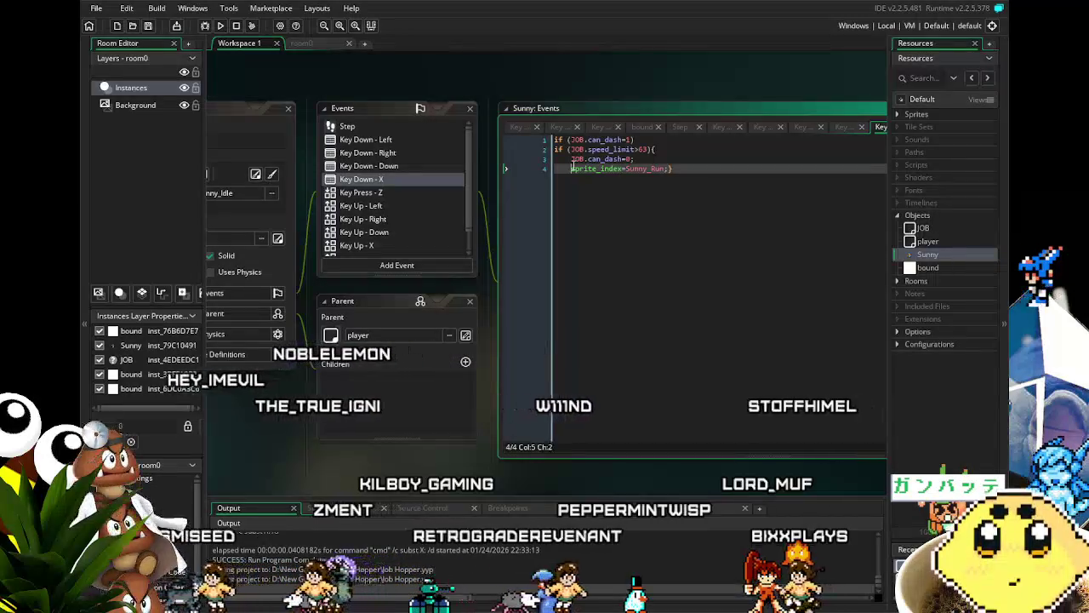
text(JOB.chr_)
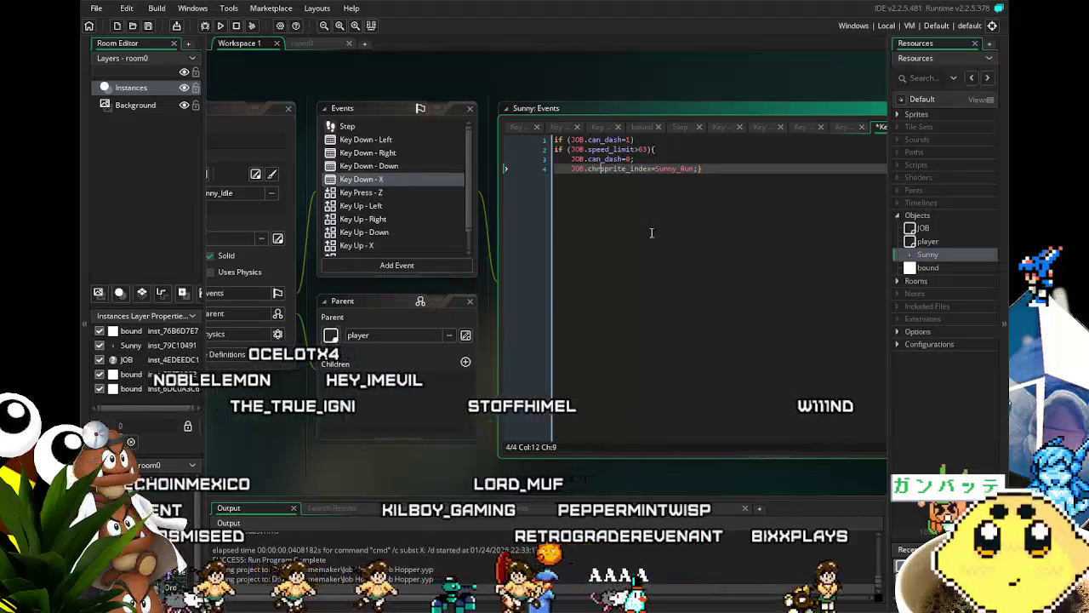
text(speed)
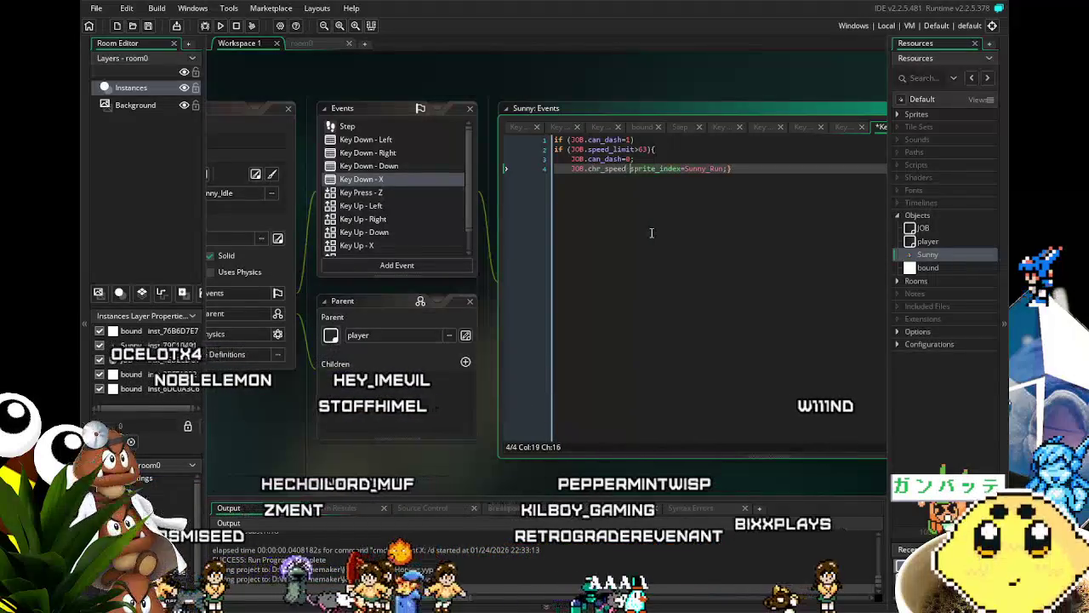
key(BackSpace)
key(BackSpace)
key(BackSpace)
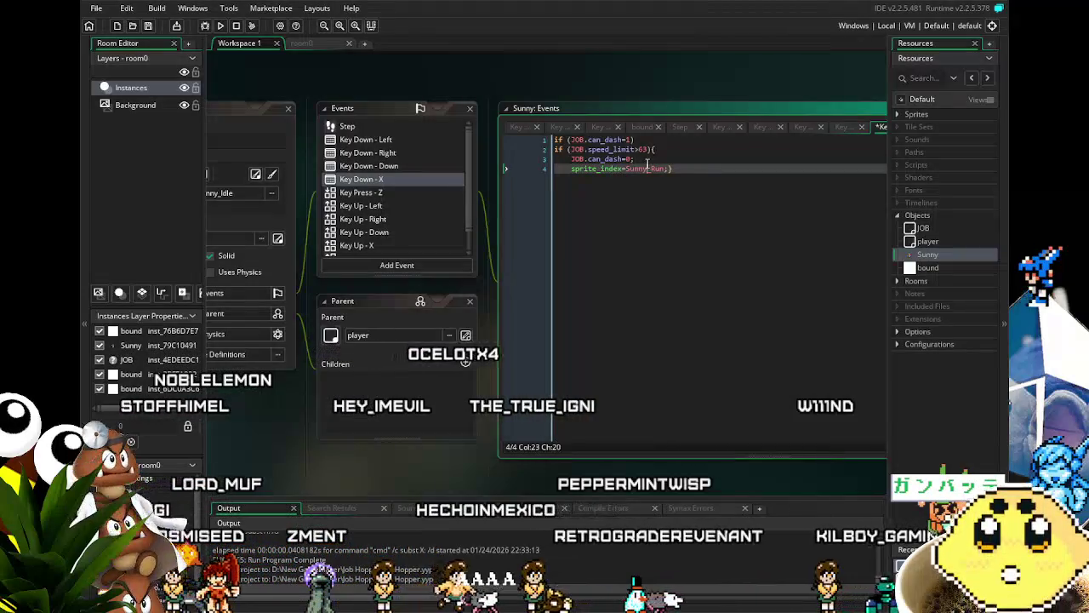
key(Return)
key(Up)
text(if )
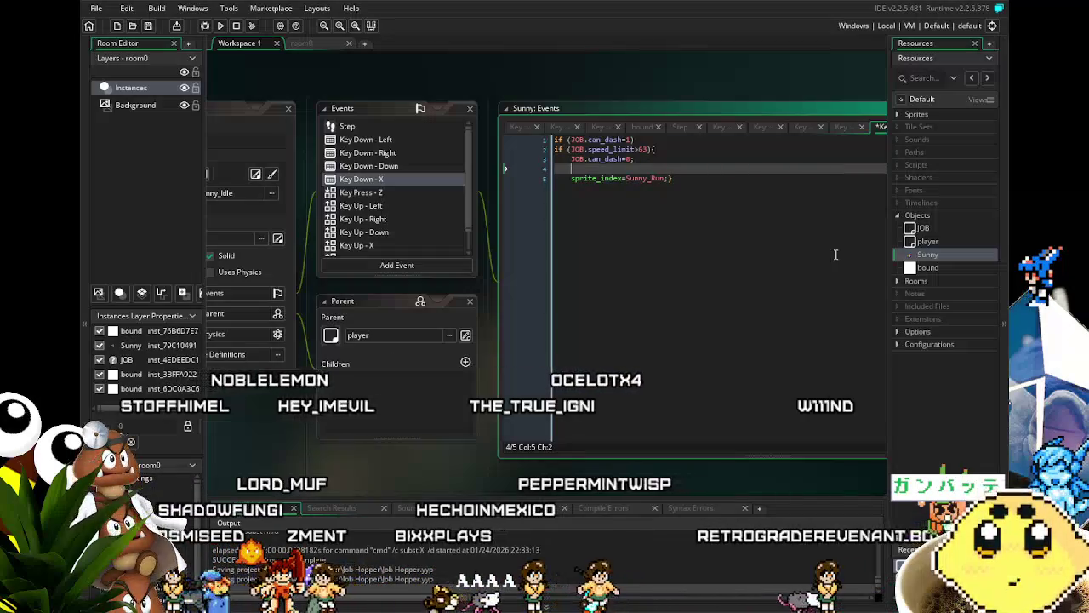
text(()
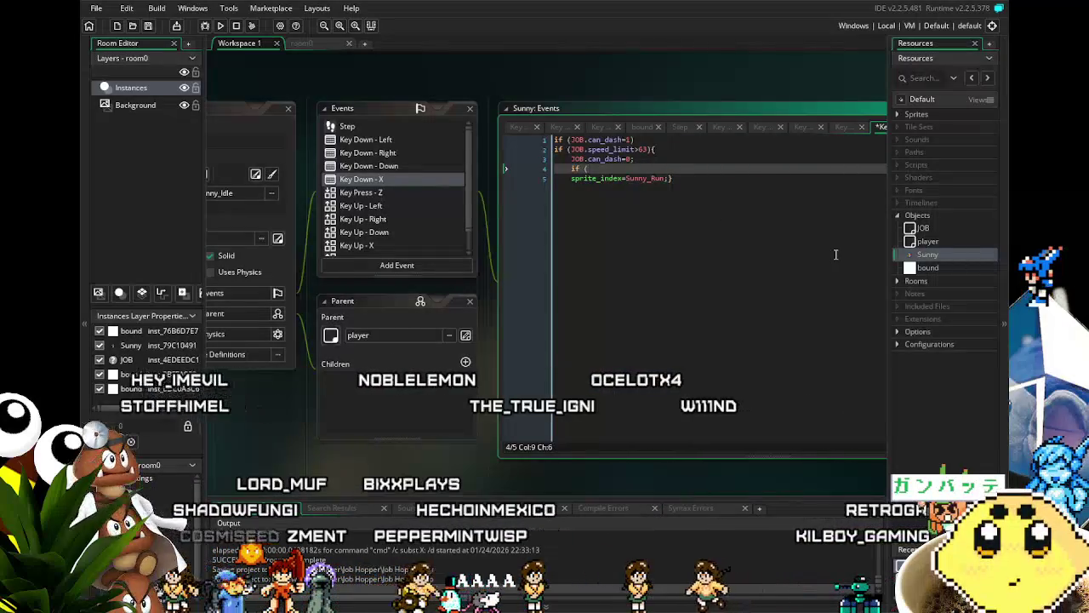
text(JOB)
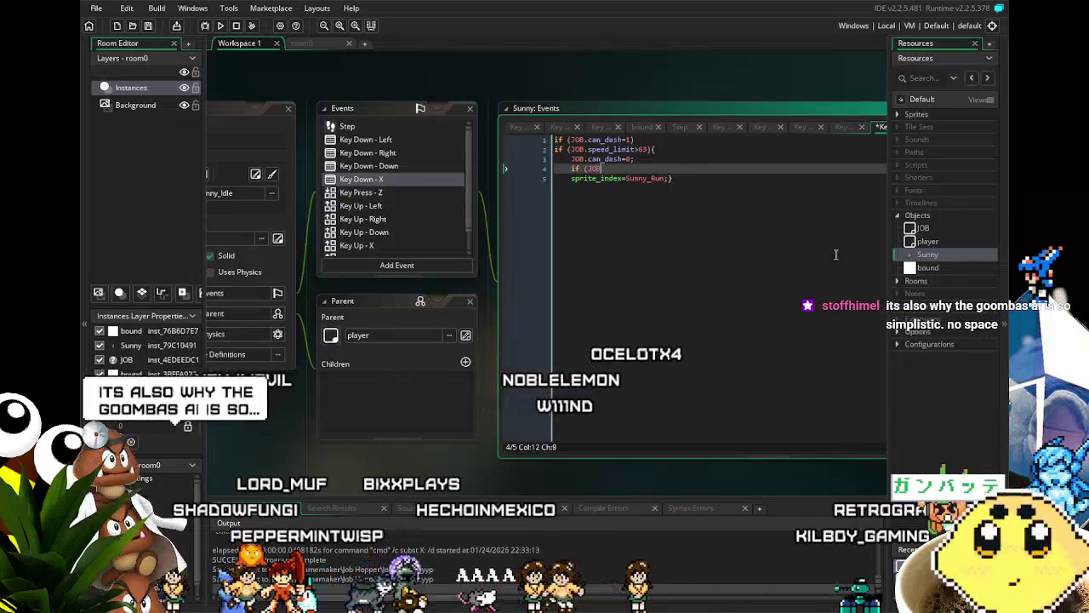
text(.chr_facin)
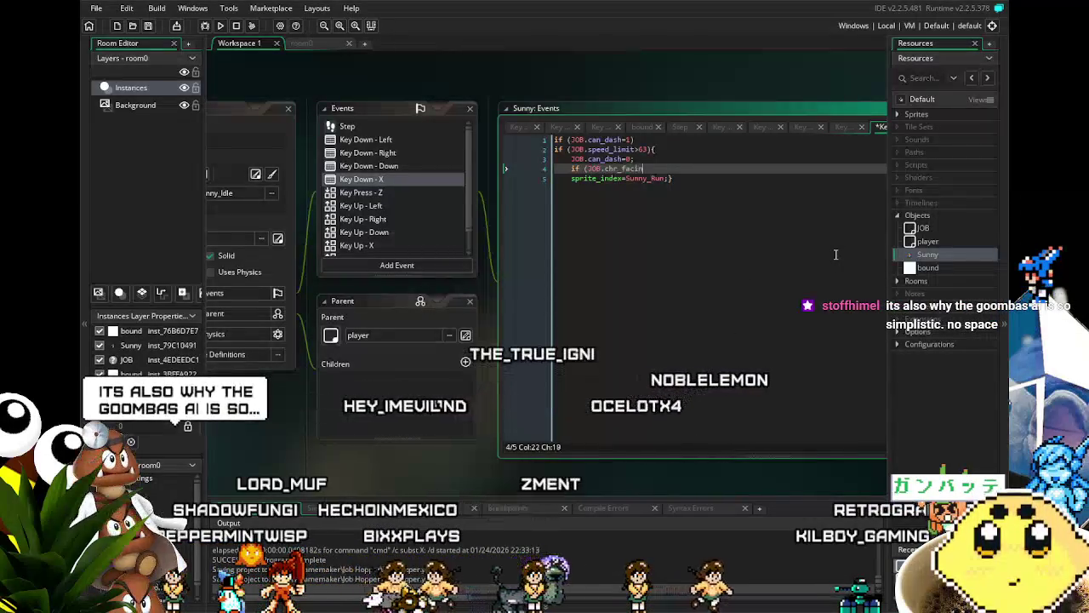
text(g=0) )
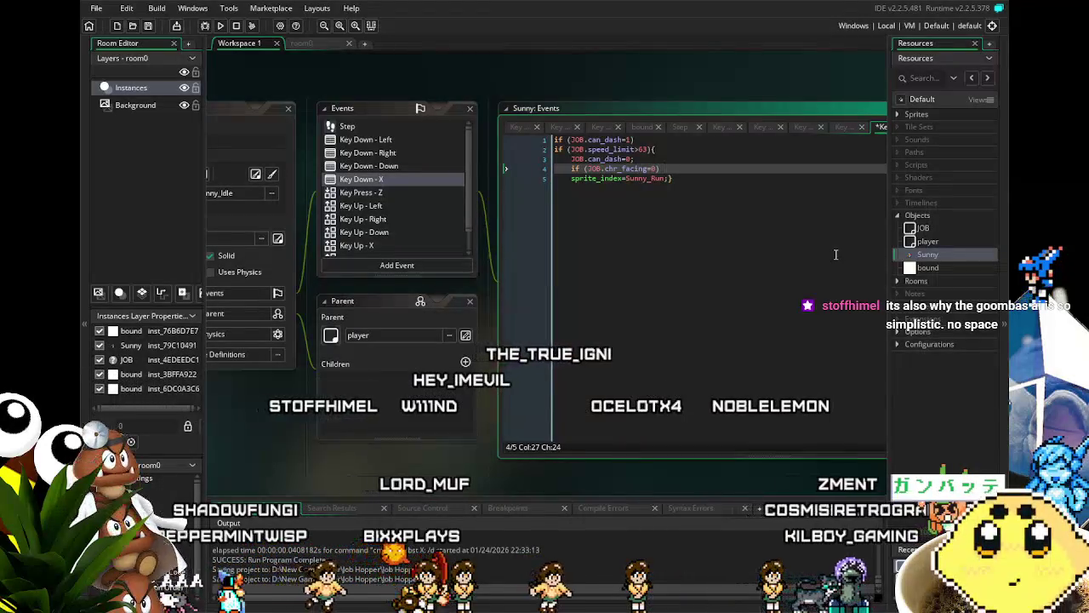
text({)
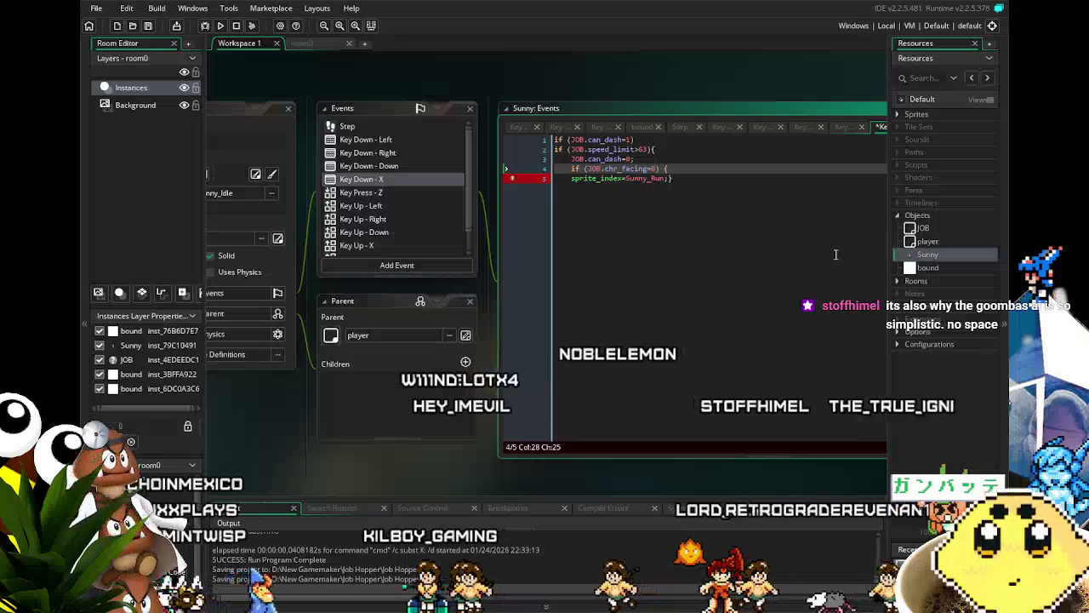
text(if )
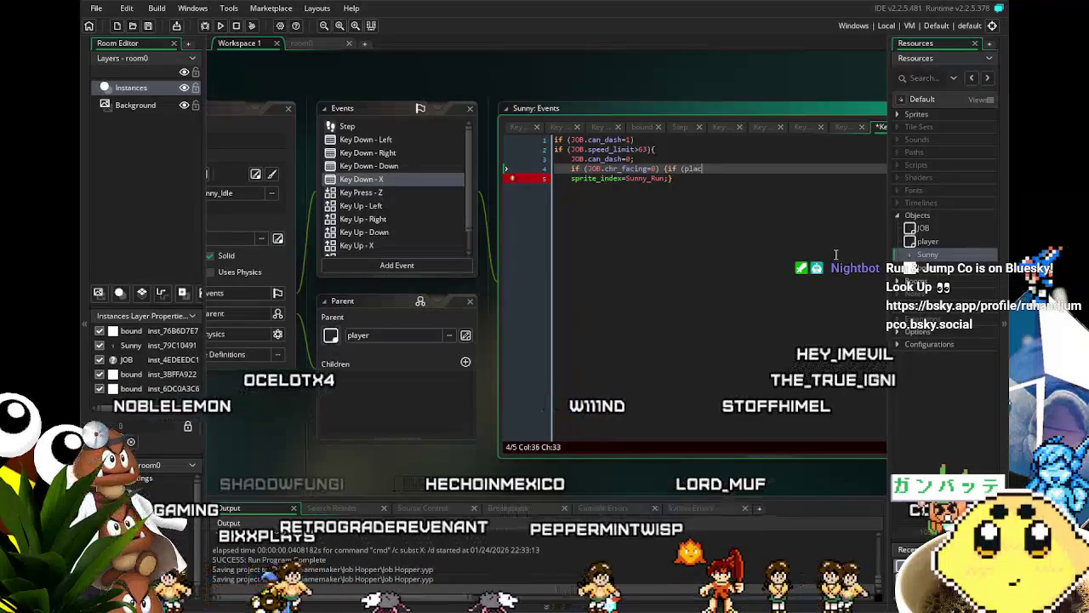
text((place_f)
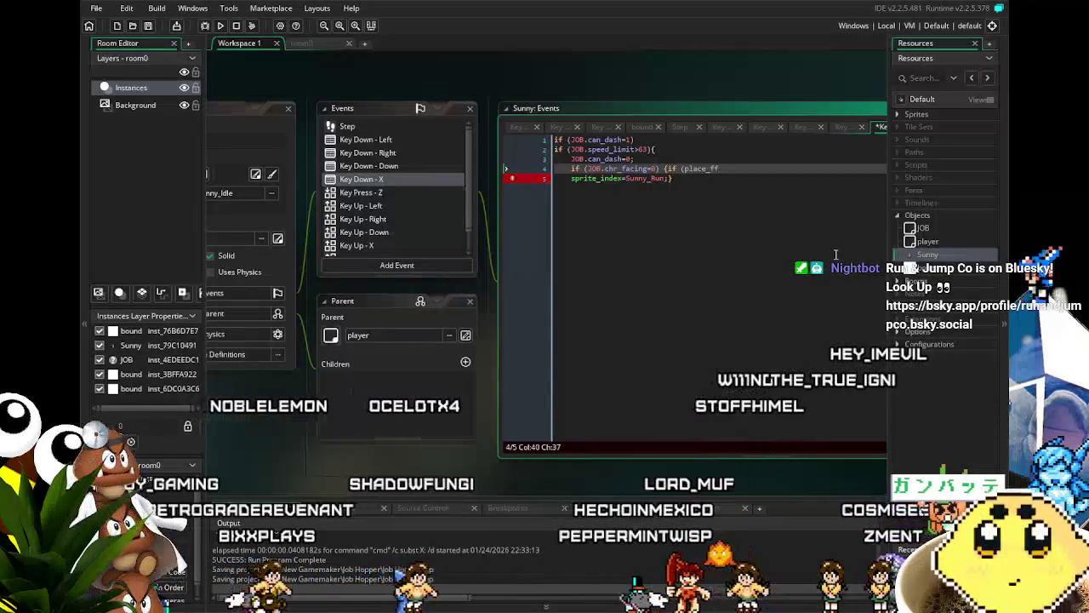
text(ree(x)
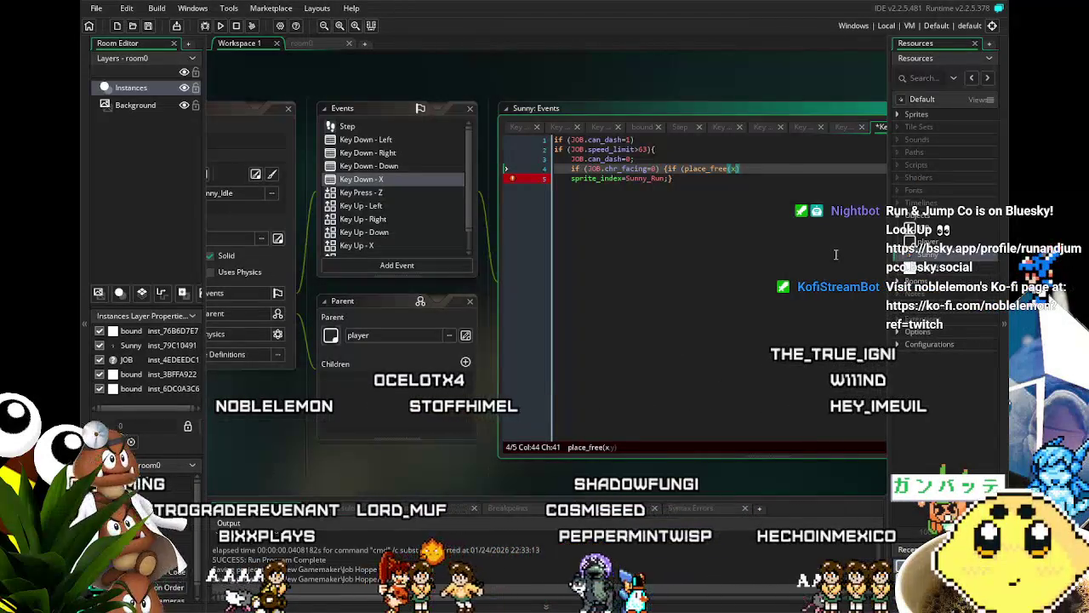
text(-ch)
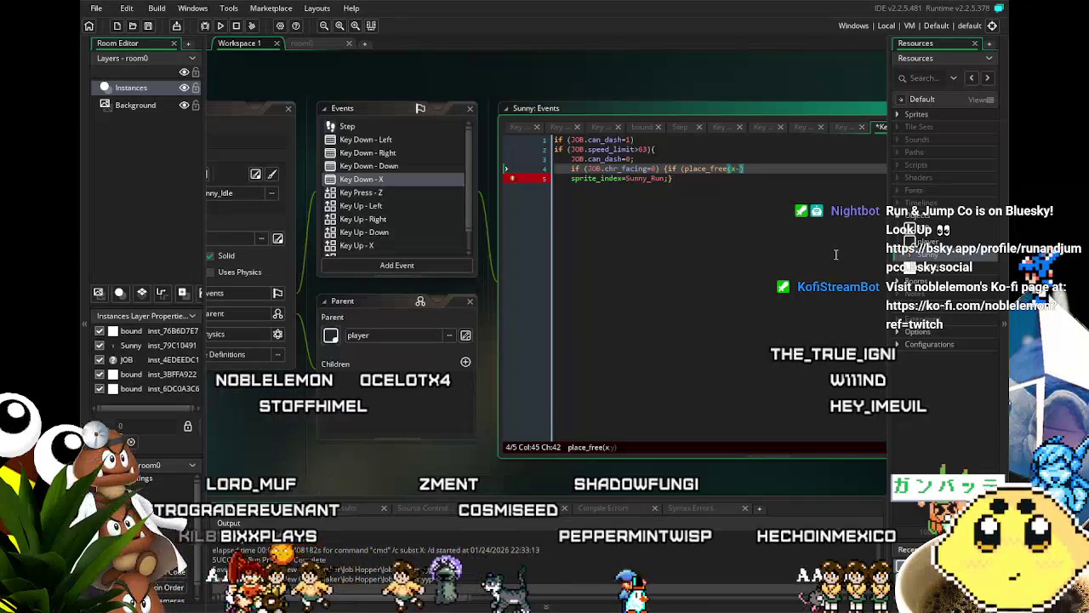
text(r)
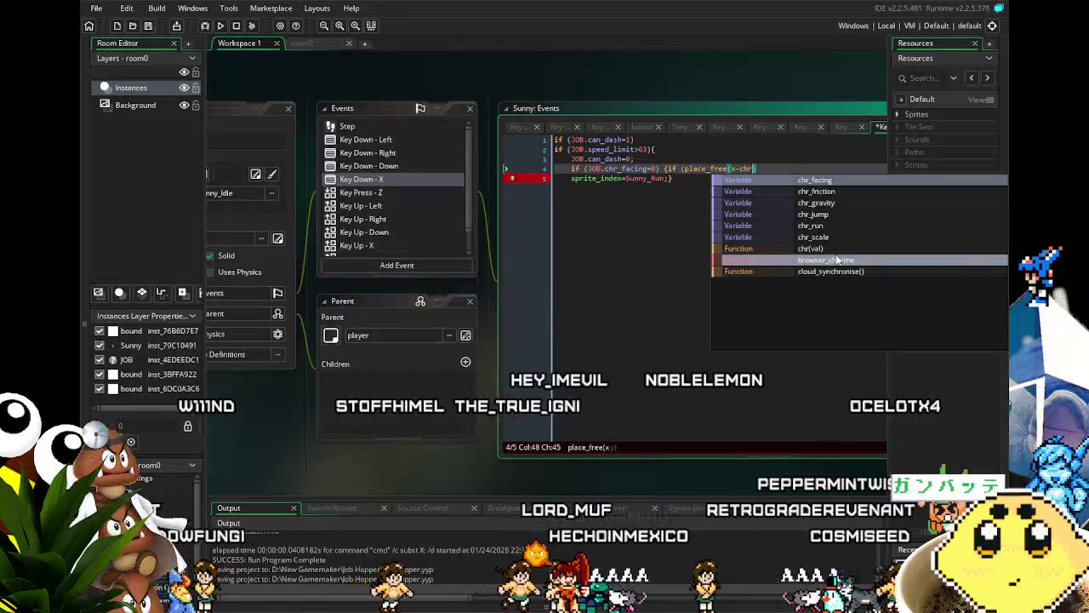
click(648, 178)
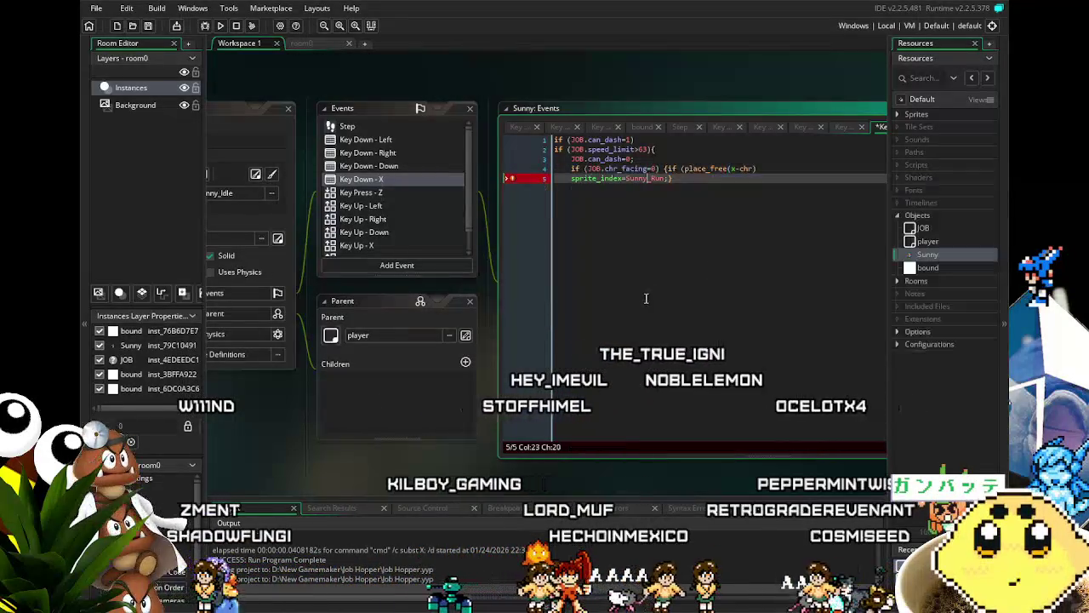
Extend line 4's condition with =1 and a closing ;}
double_click(737, 168)
click(670, 169)
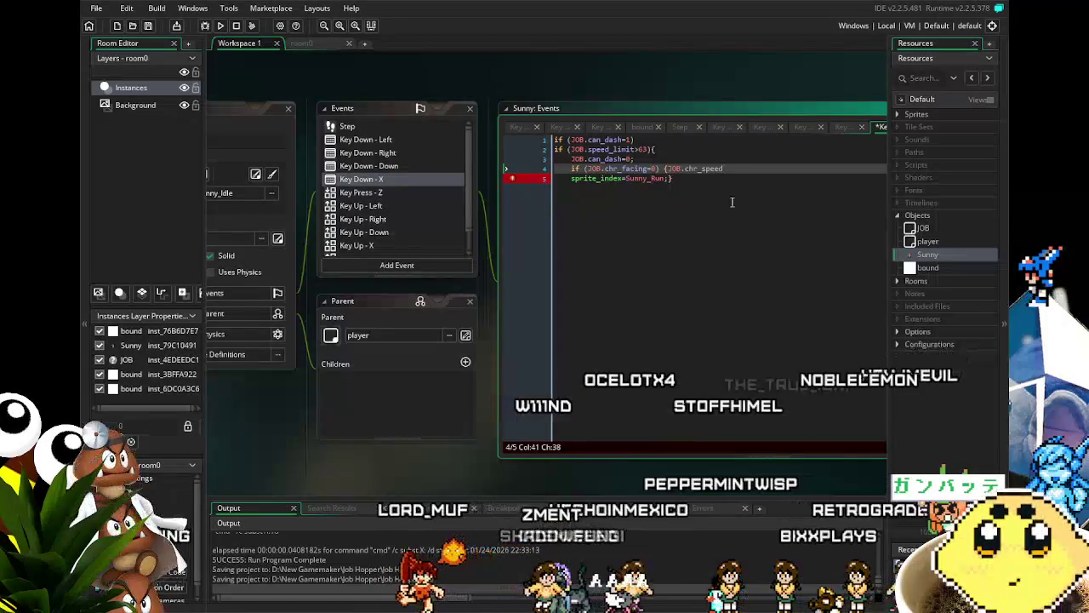
text(=)
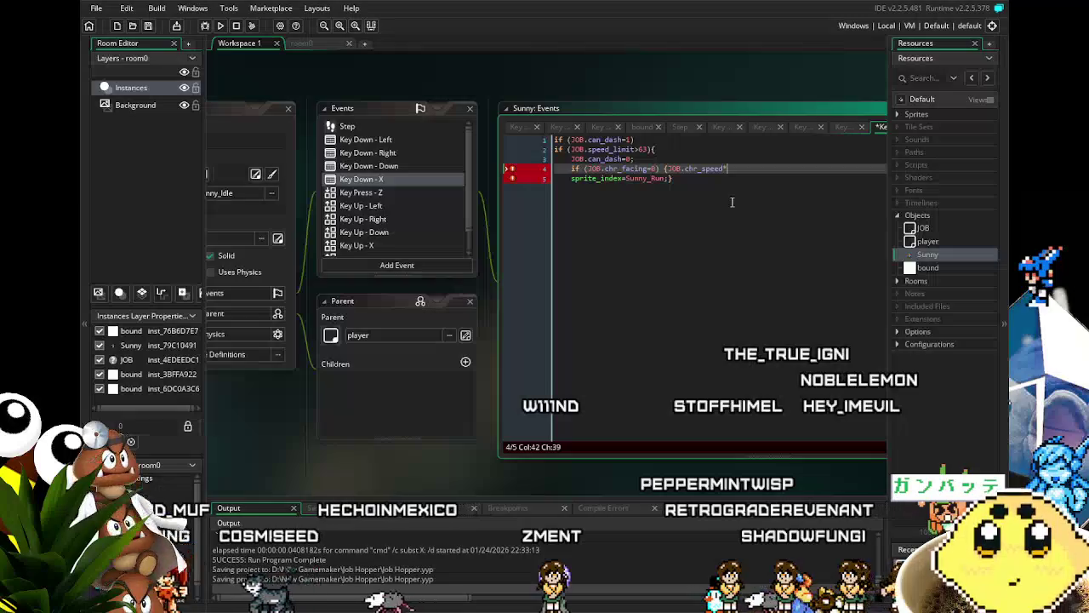
text(1.25)
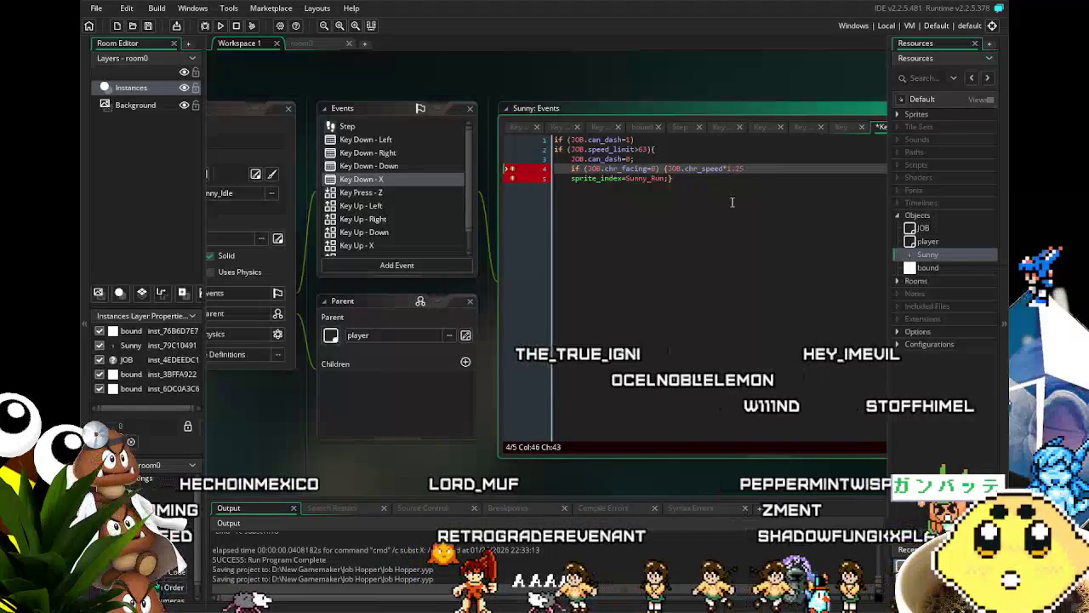
text(;})
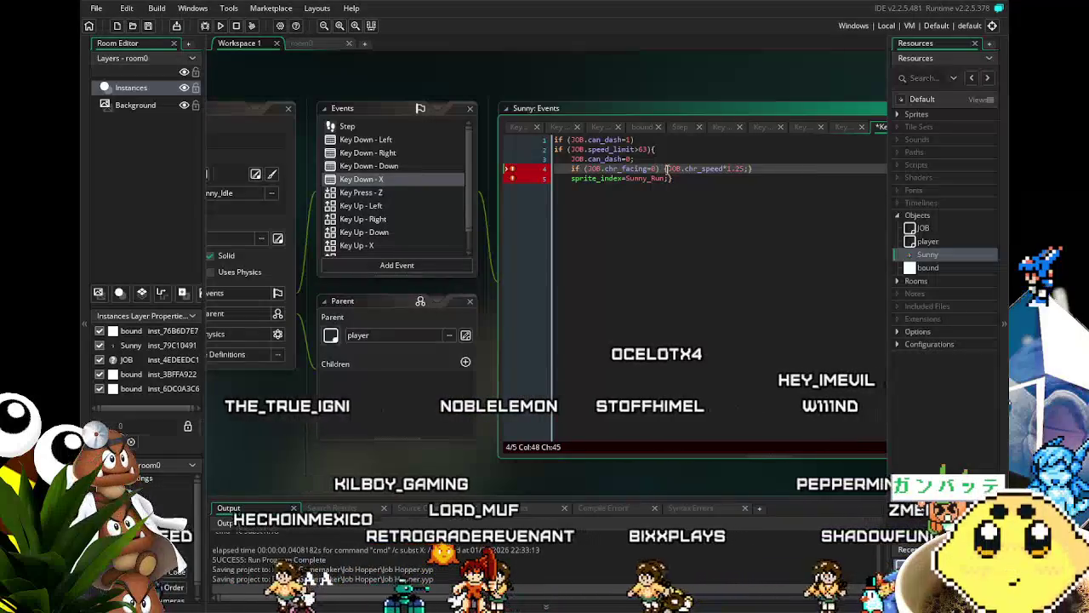
Delete the facing check from line 4, leaving only the chr_speed statement
drag(665, 169, 599, 171)
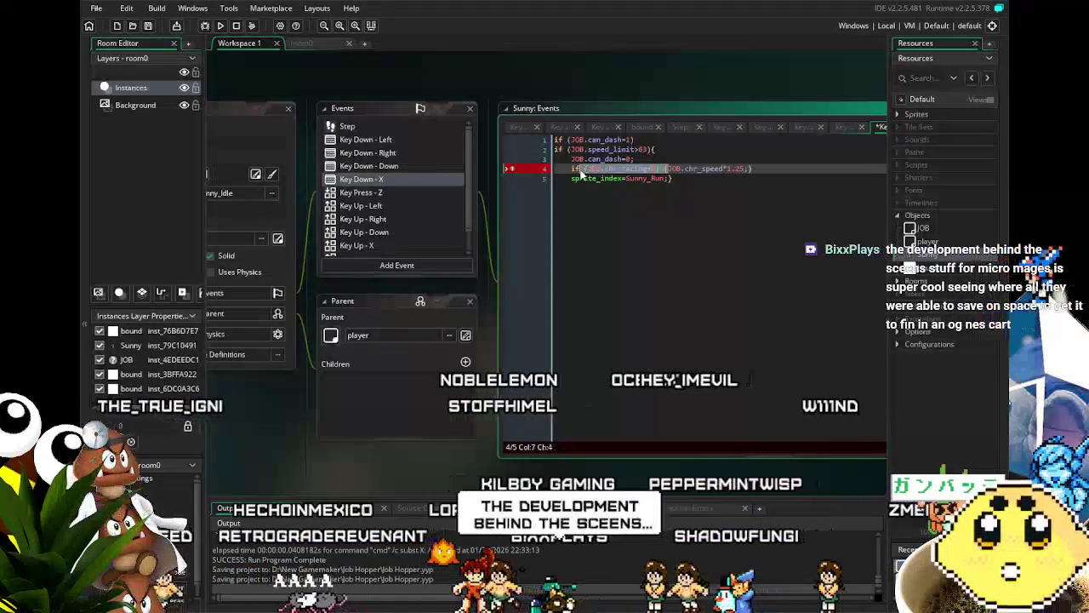
key(BackSpace)
key(BackSpace)
key(BackSpace)
click(635, 159)
click(665, 169)
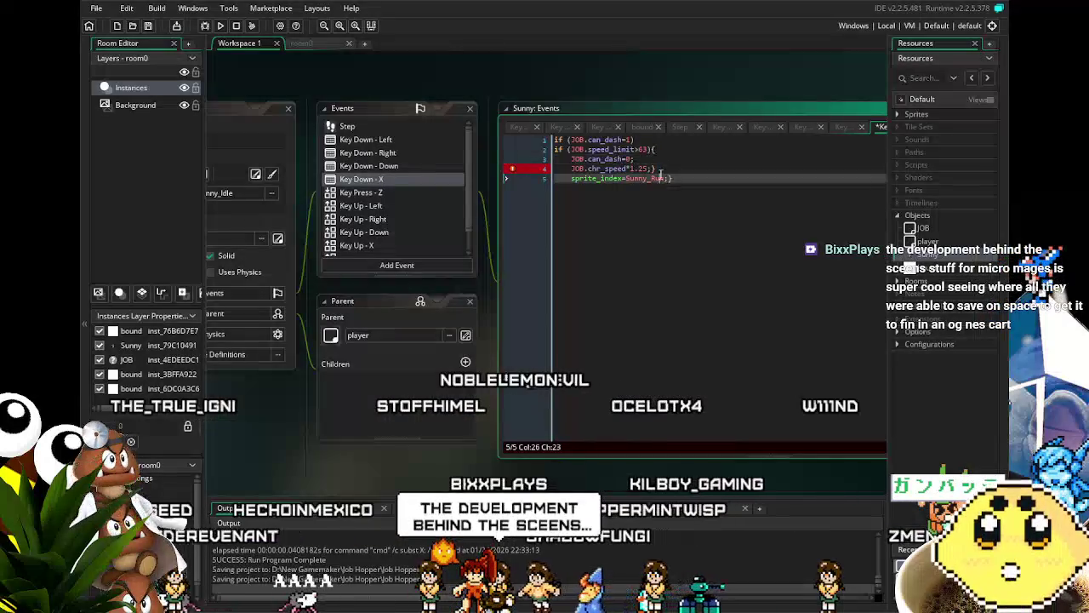
click(681, 221)
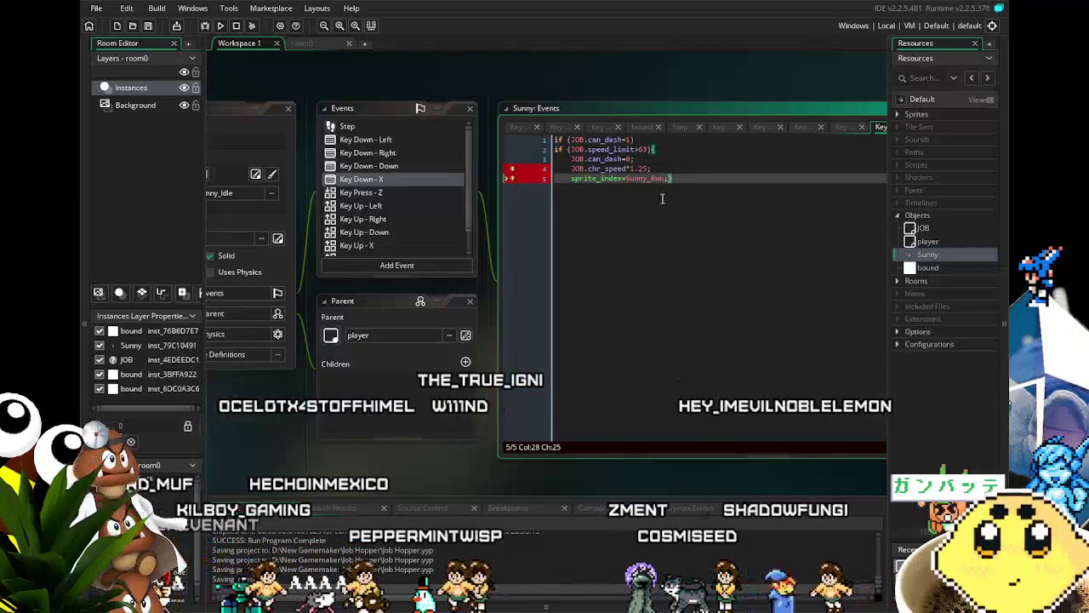
click(666, 151)
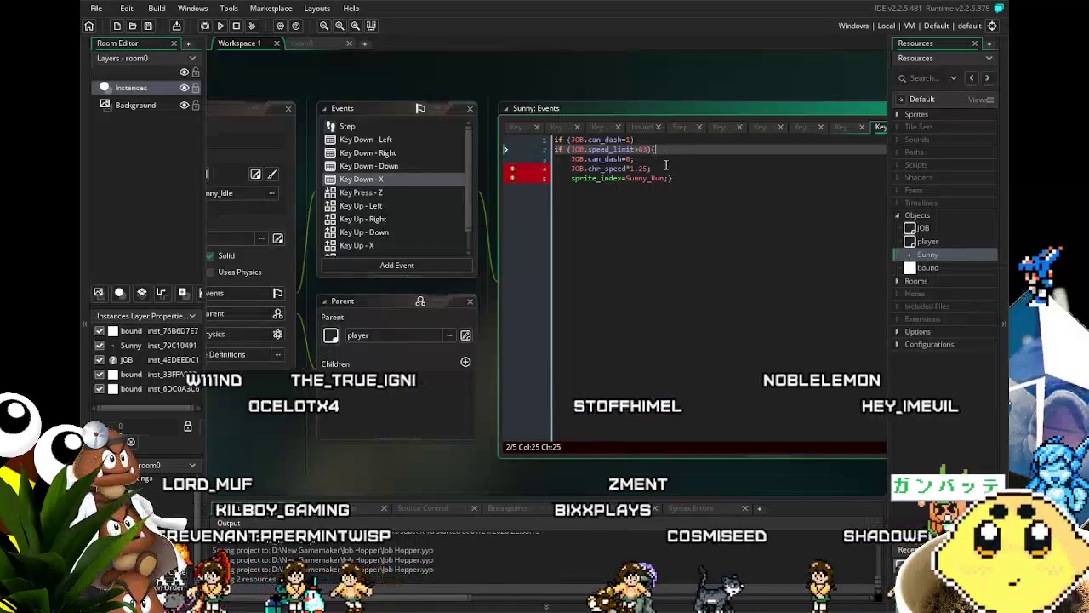
key(Up)
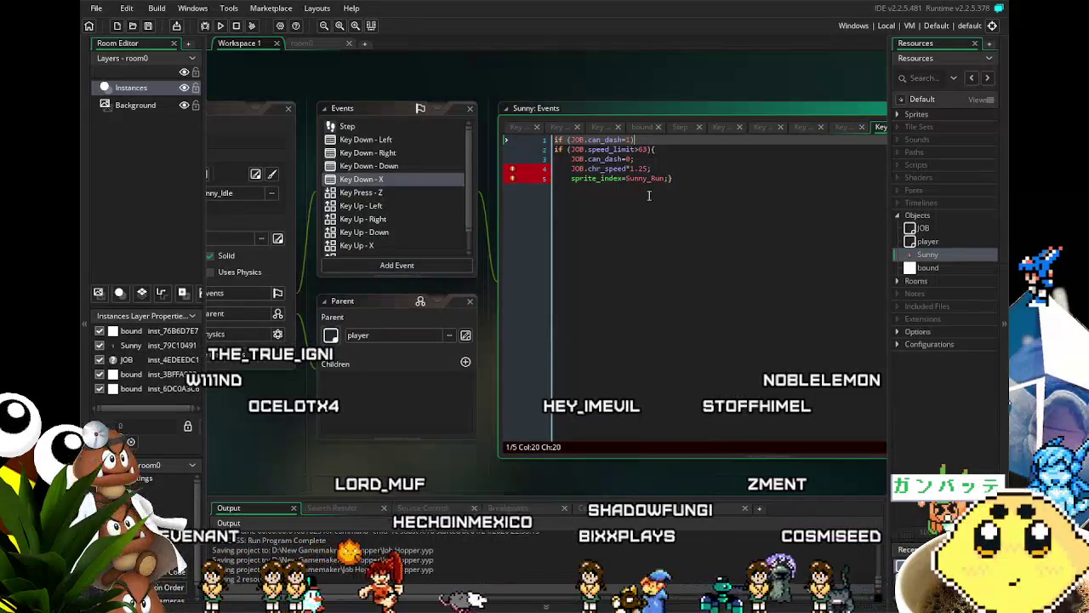
mouse_move(513, 172)
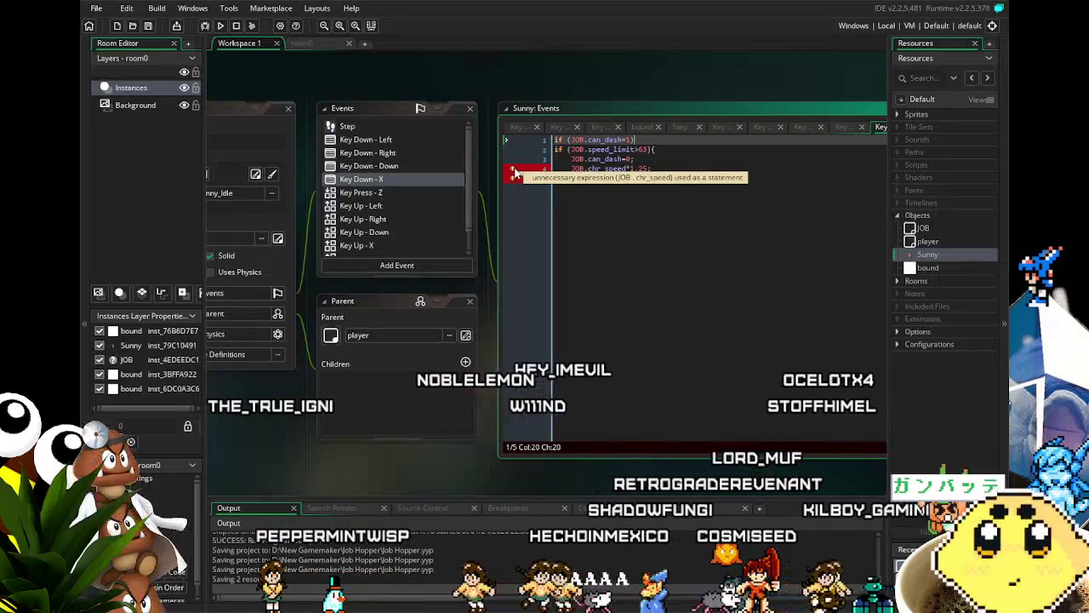
click(580, 168)
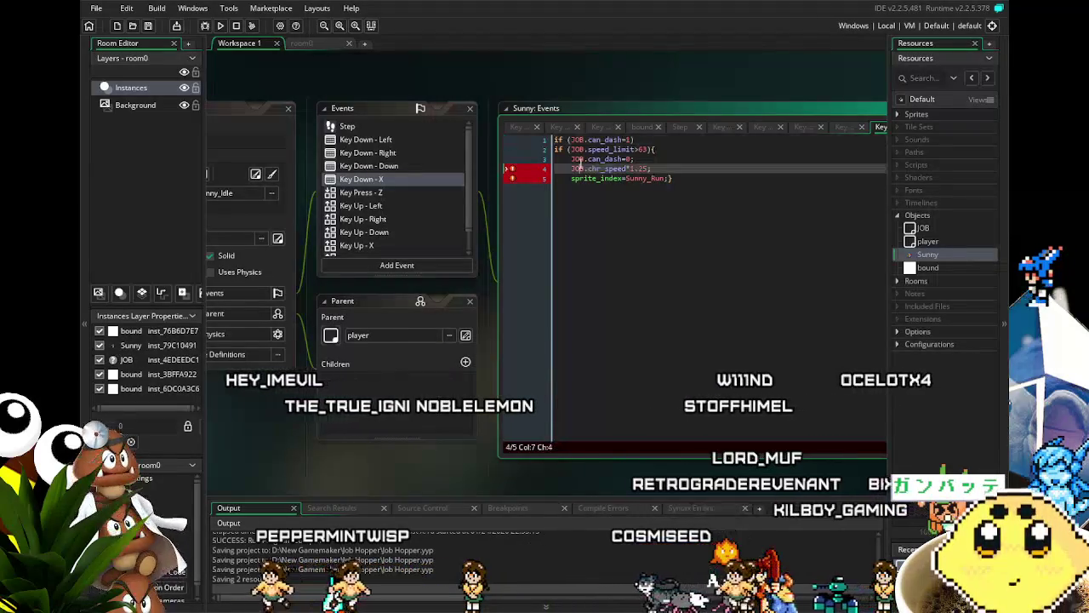
click(627, 177)
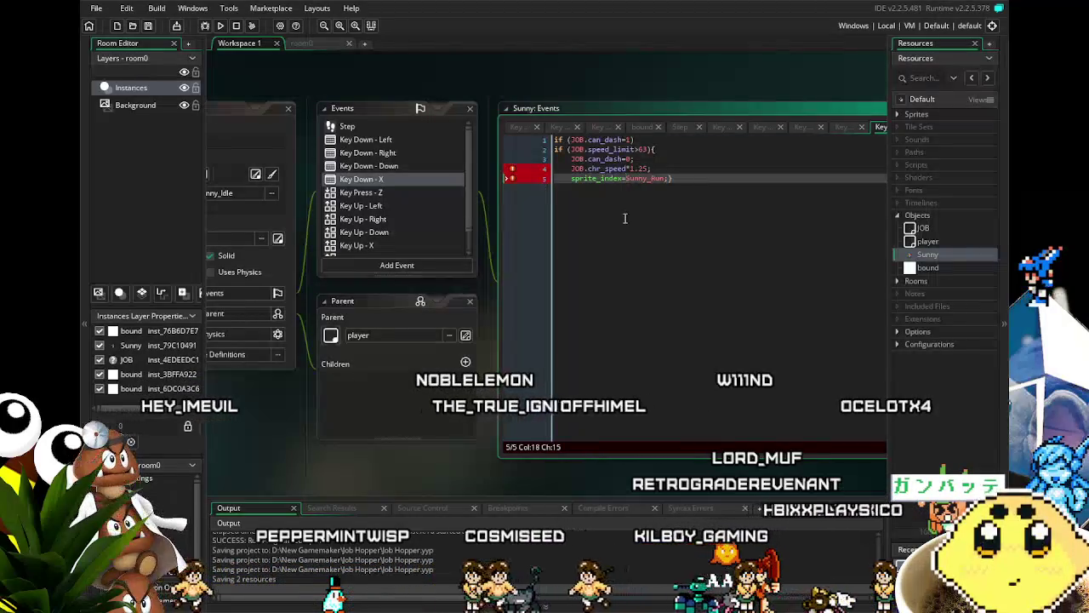
click(626, 168)
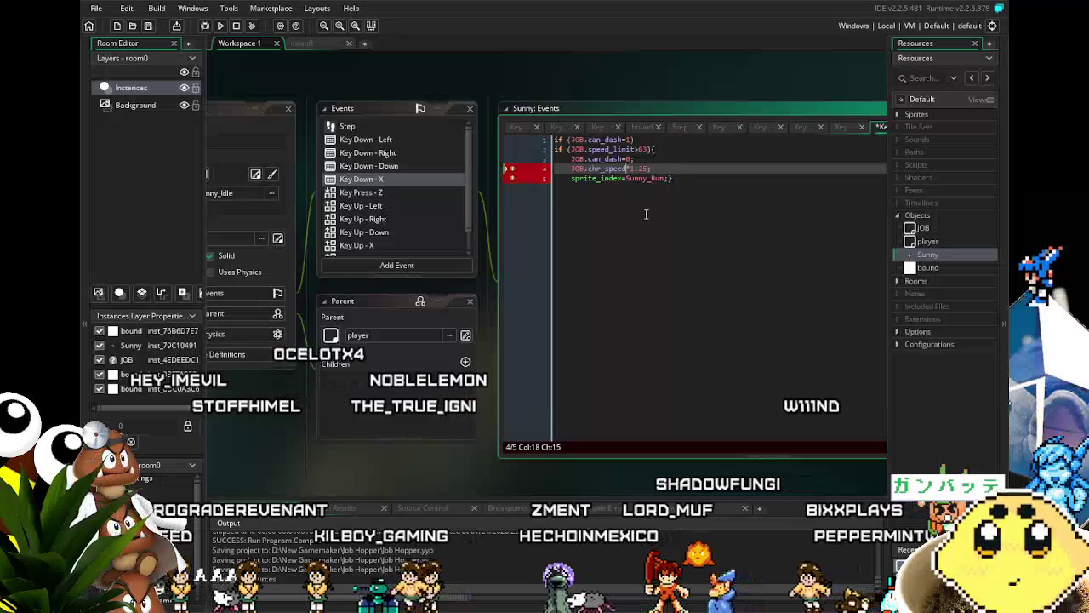
Try wrapping the speed line in an if (JOB.chr_facing=0) check, then remove line 4 entirely
click(684, 181)
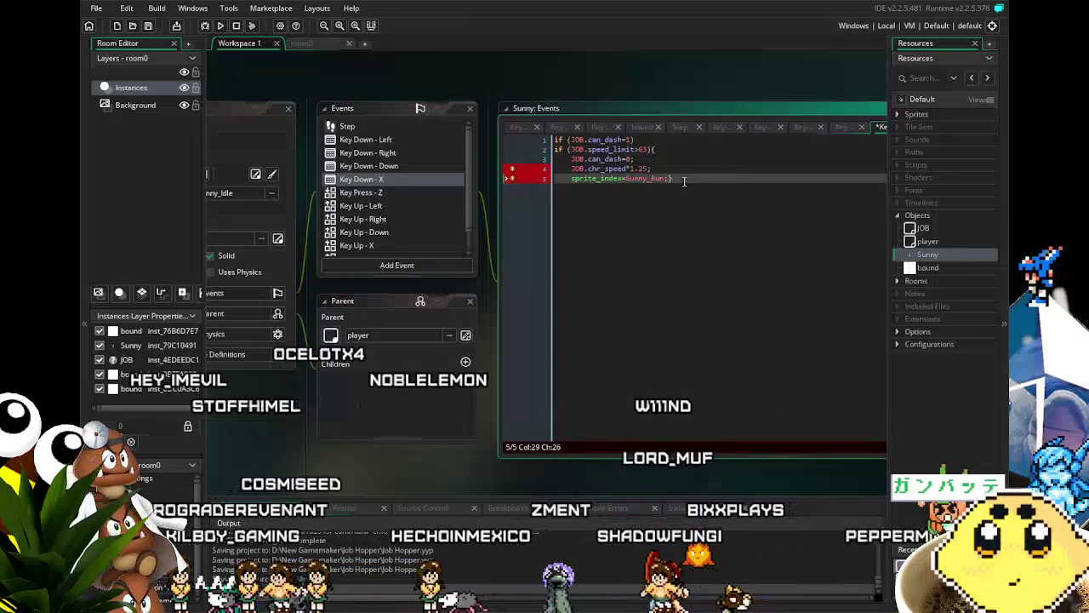
key(ctrl+z)
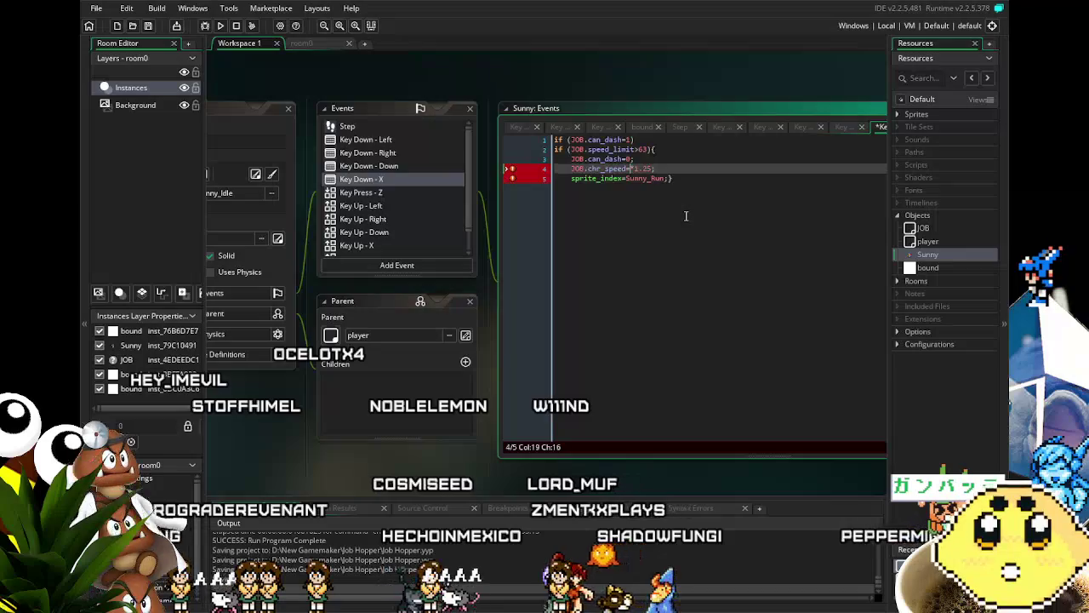
key(Home)
text(if (JOB.chr_facing=0) {)
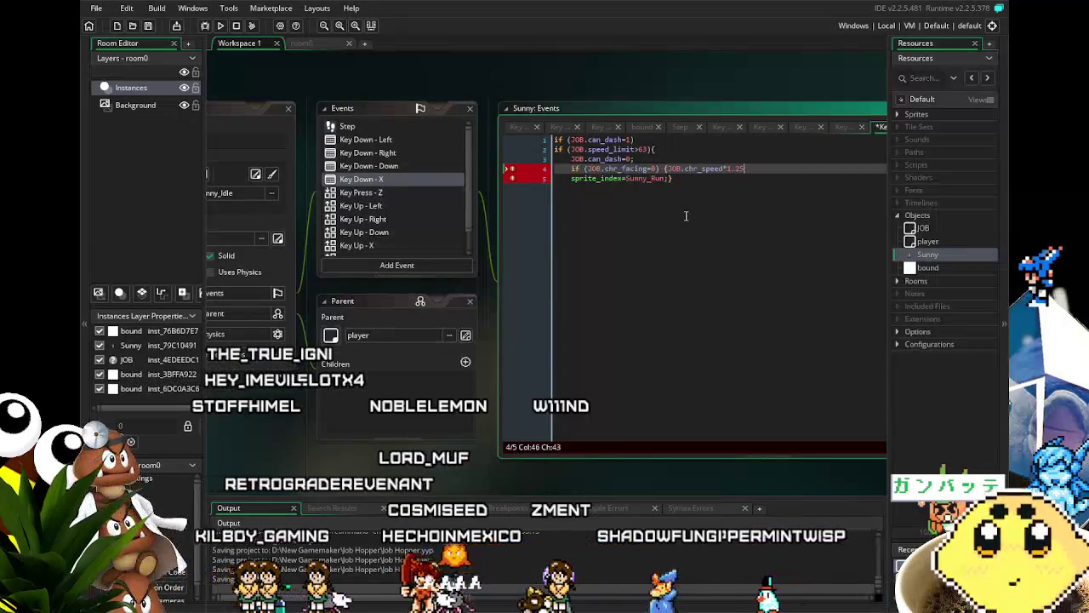
key(BackSpace)
key(BackSpace)
key(BackSpace)
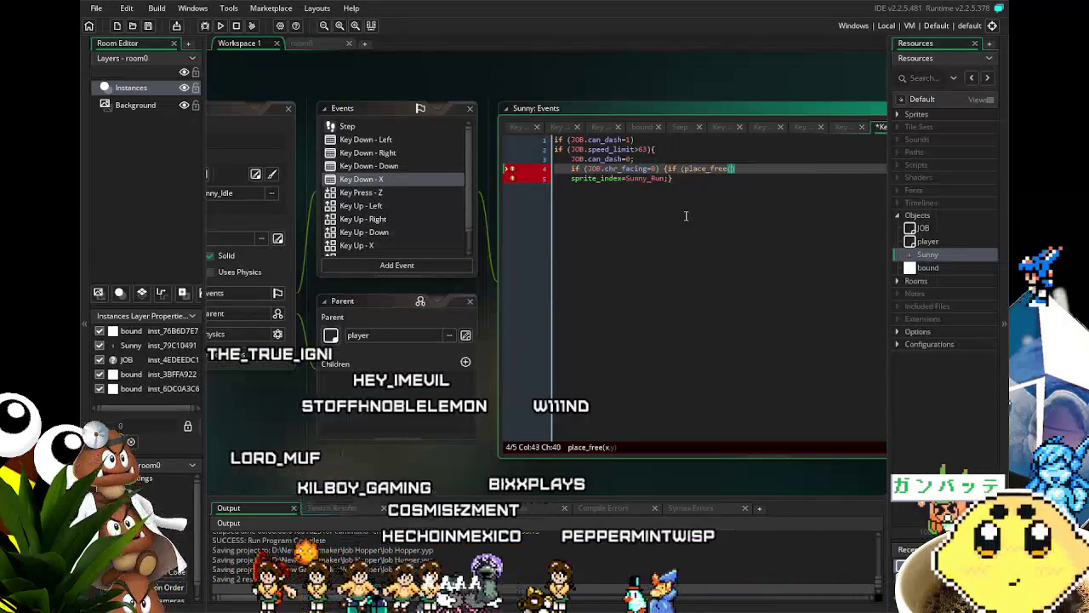
text(if)
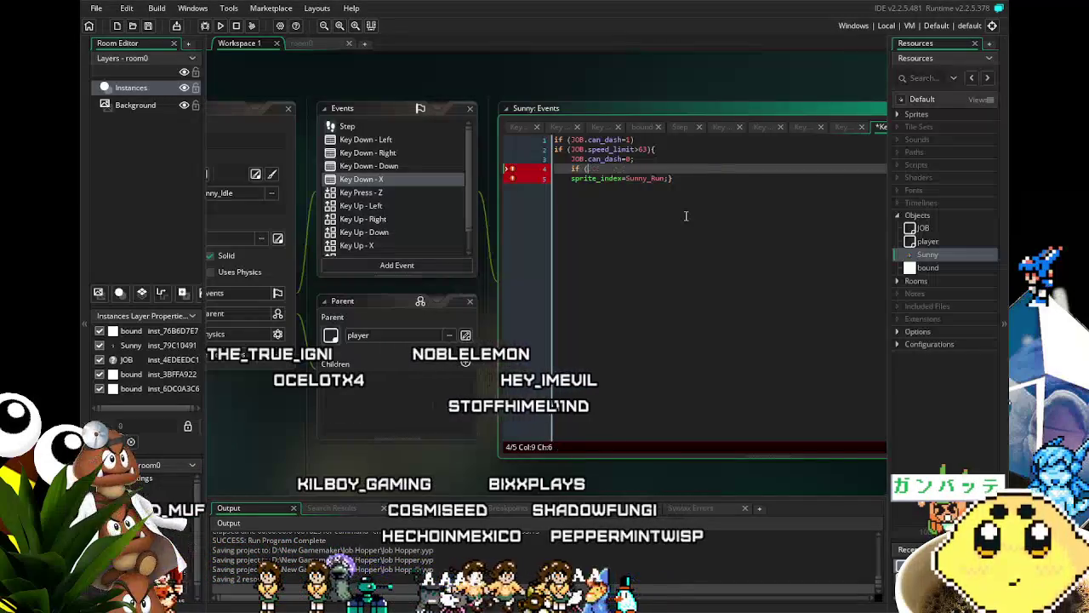
key(BackSpace)
key(BackSpace)
key(BackSpace)
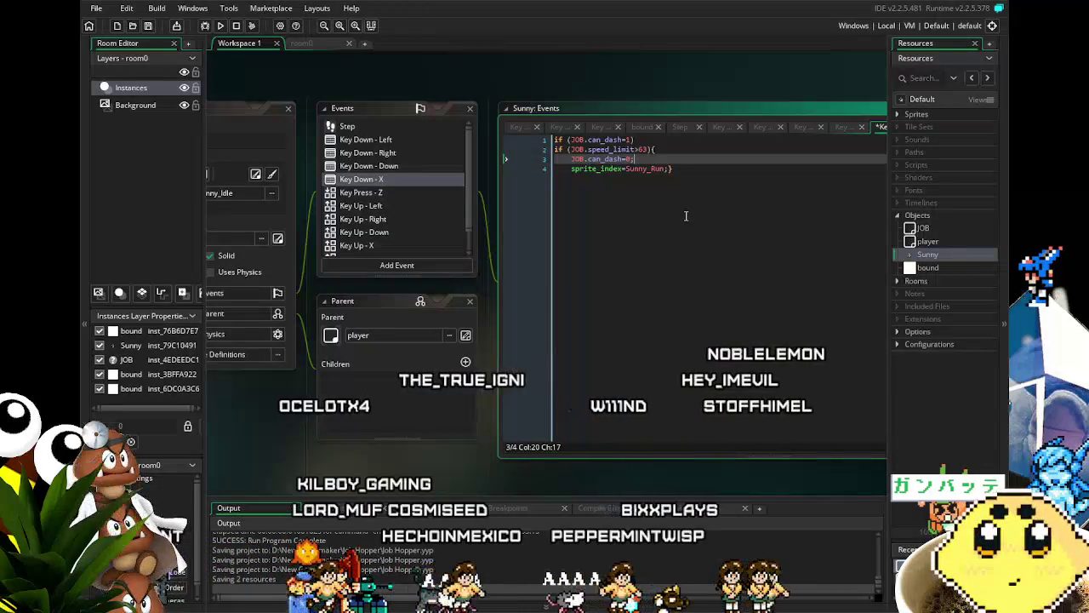
Write a fresh line 4 reading JOB.chr_speed*=1.2;, then reopen Key Down - Left and Key Down - X
key(Return)
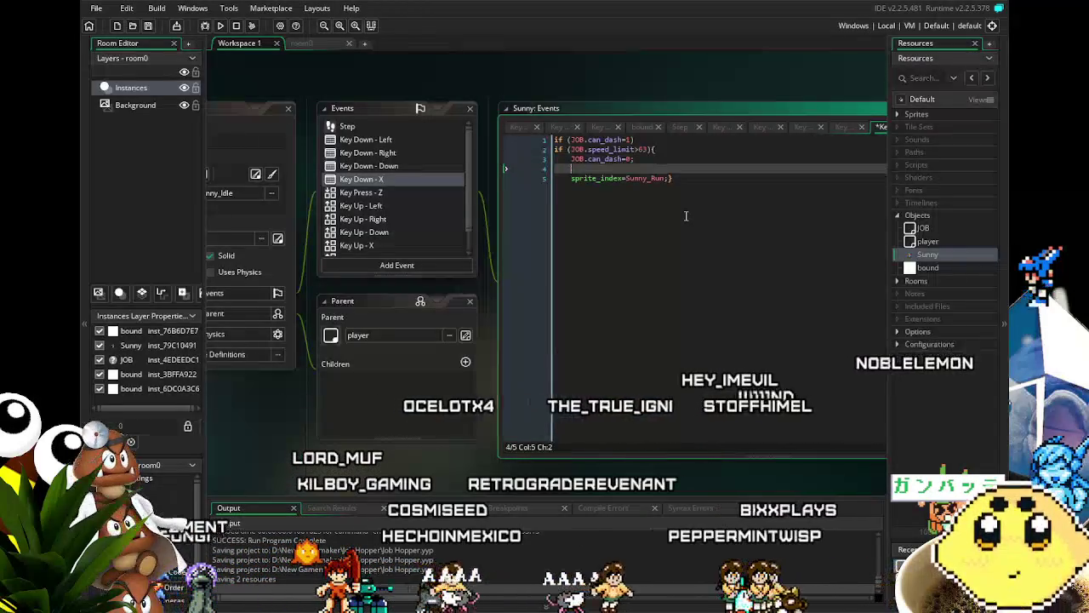
text(JOB)
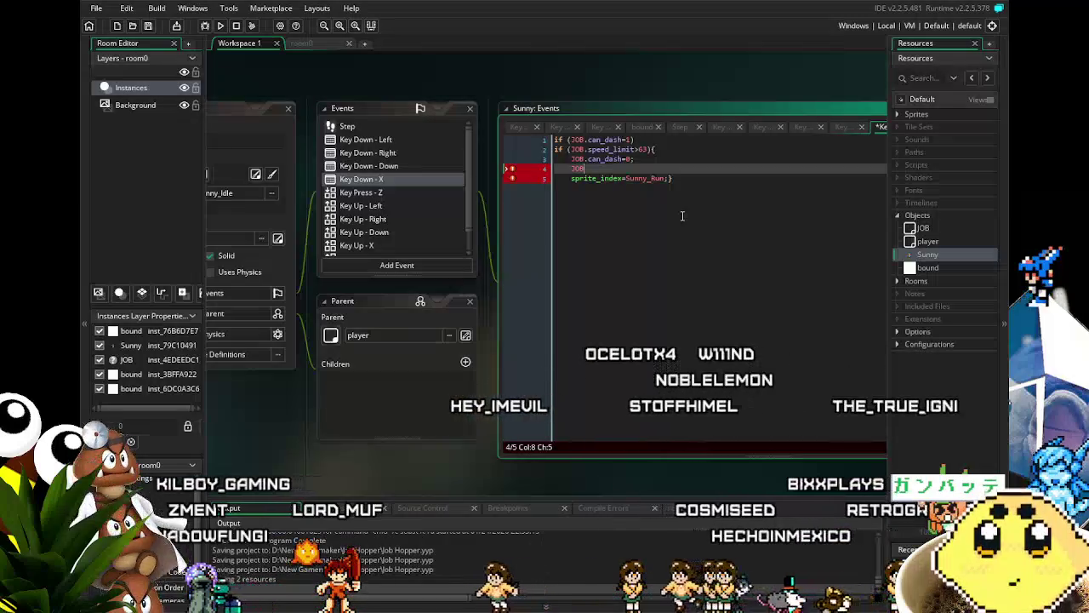
text(.)
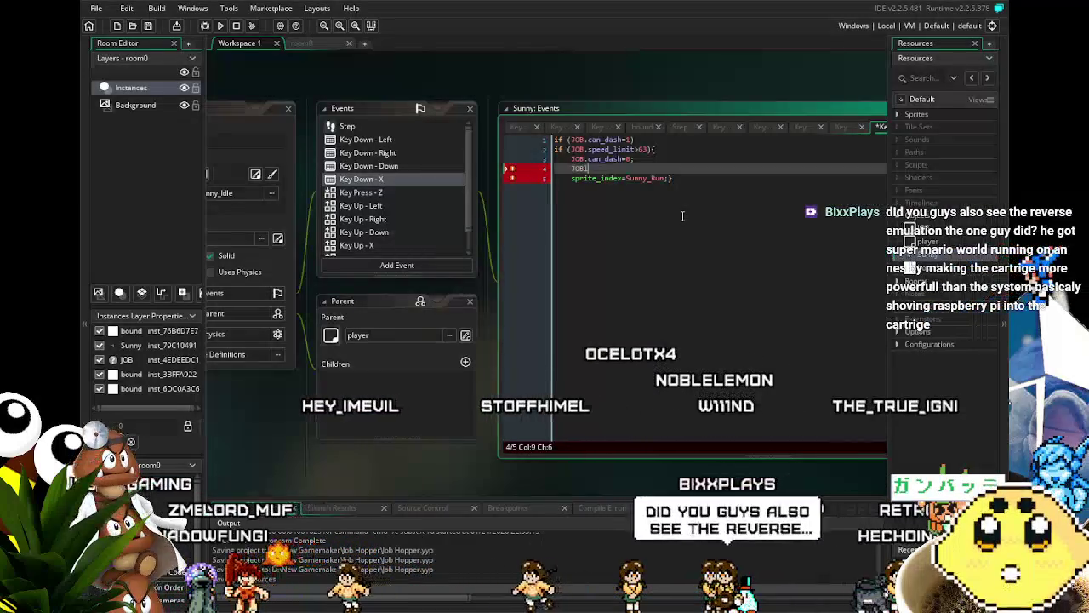
text(.)
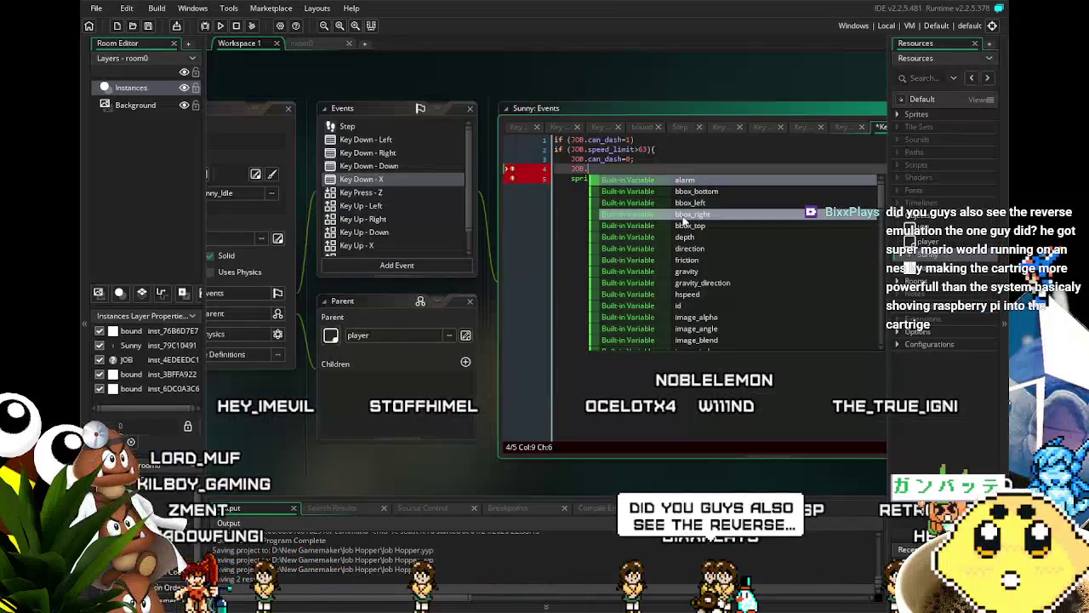
text(chr_speed=)
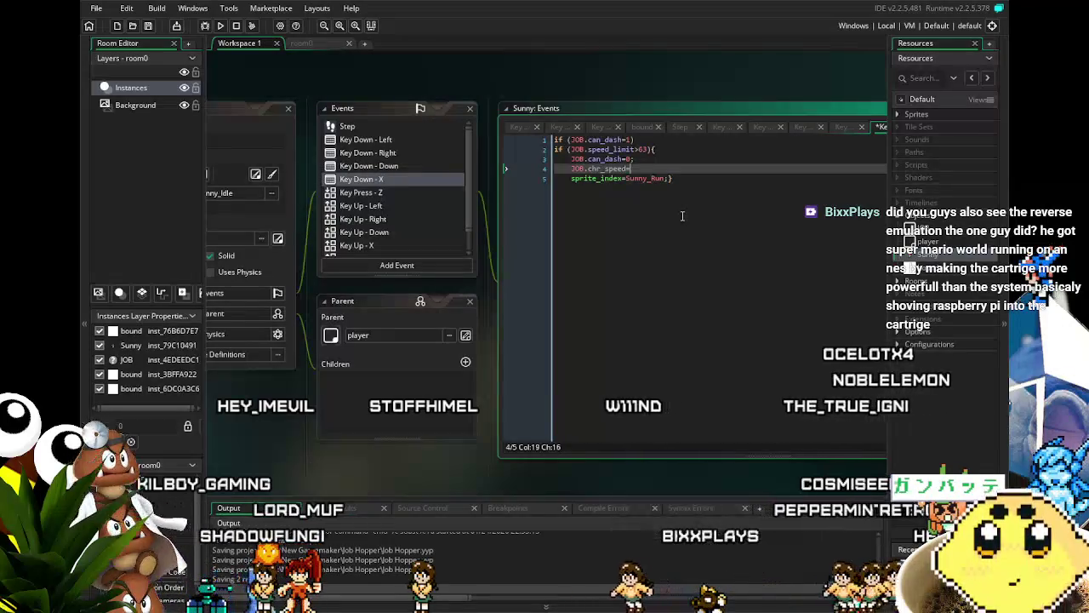
key(BackSpace)
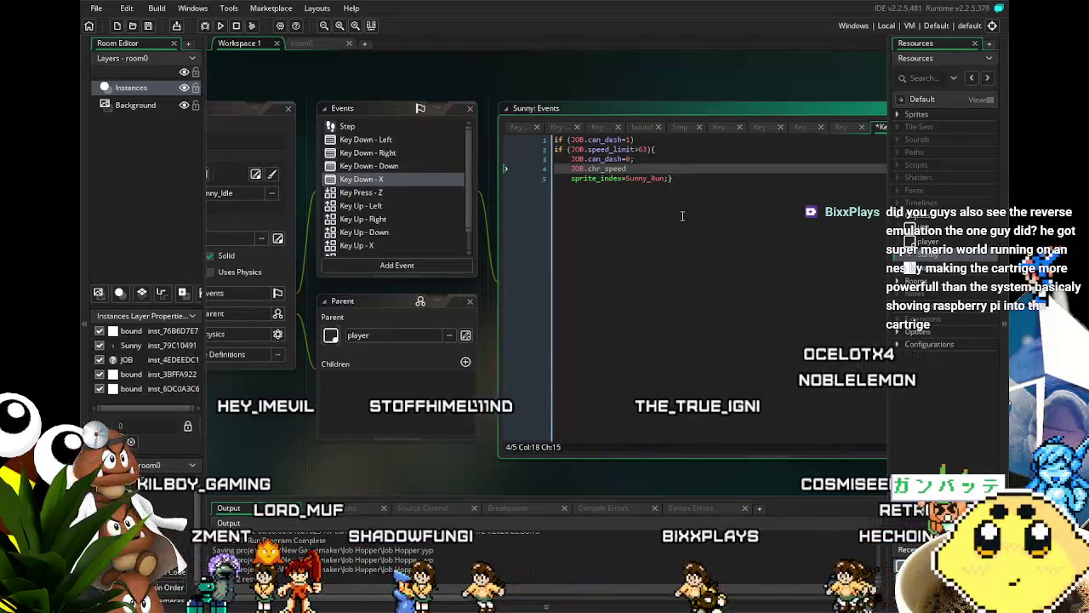
text(=*)
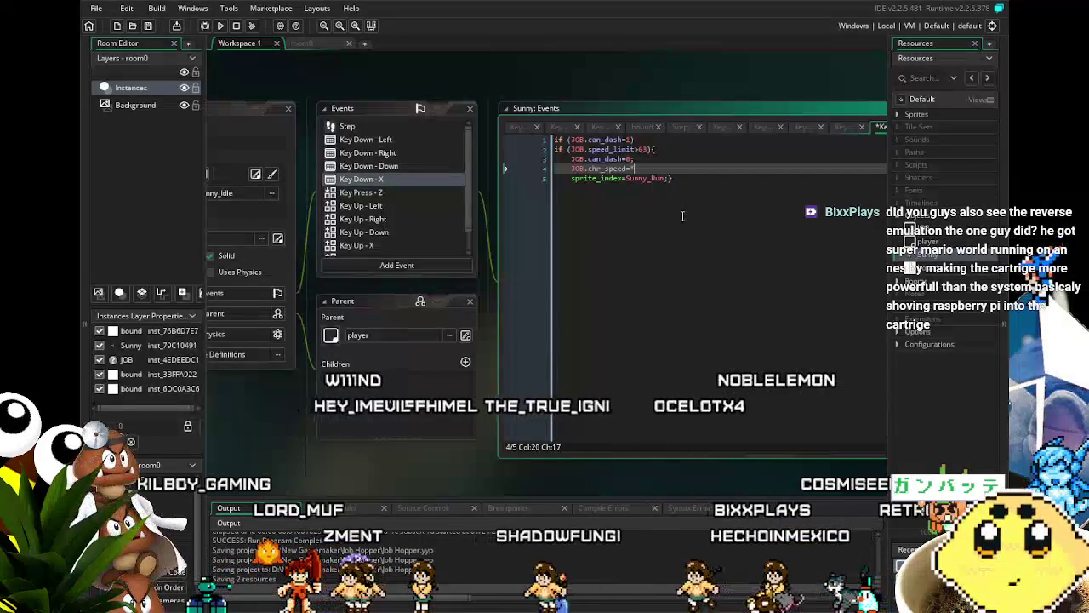
text(1.2;)
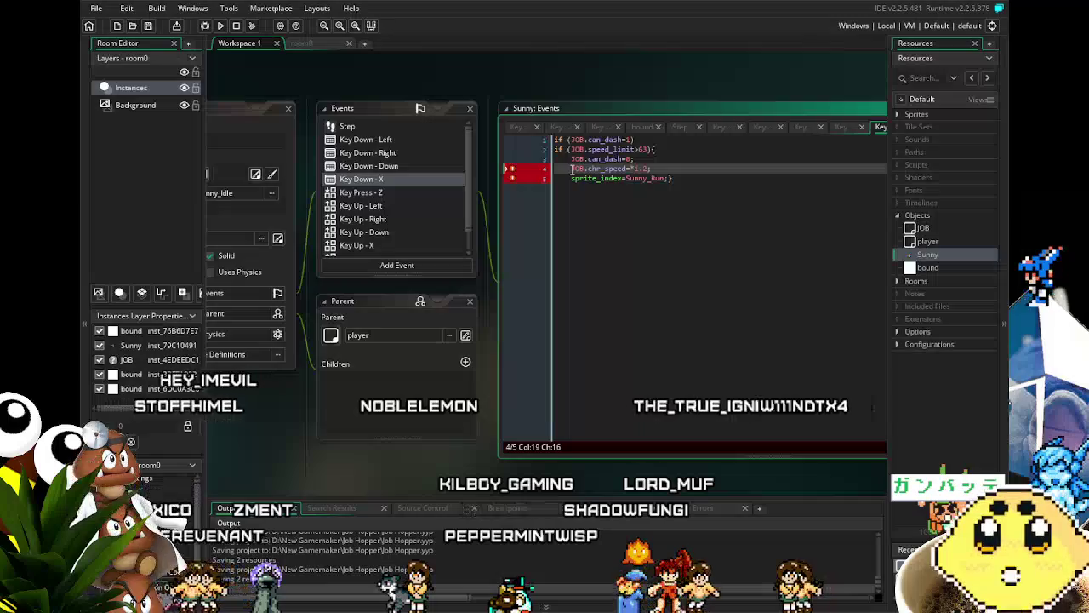
click(634, 173)
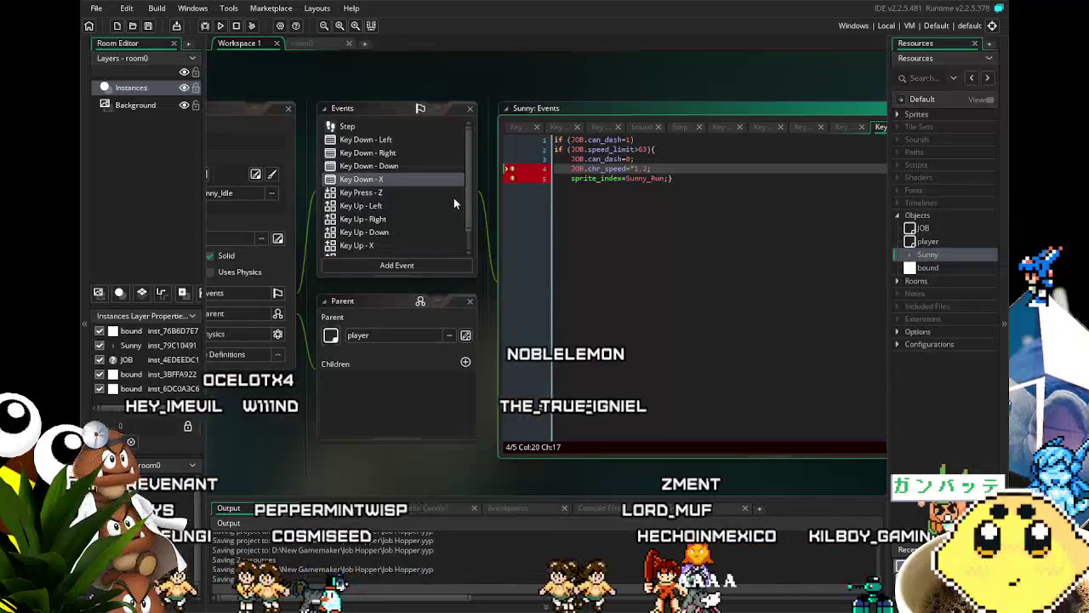
click(368, 141)
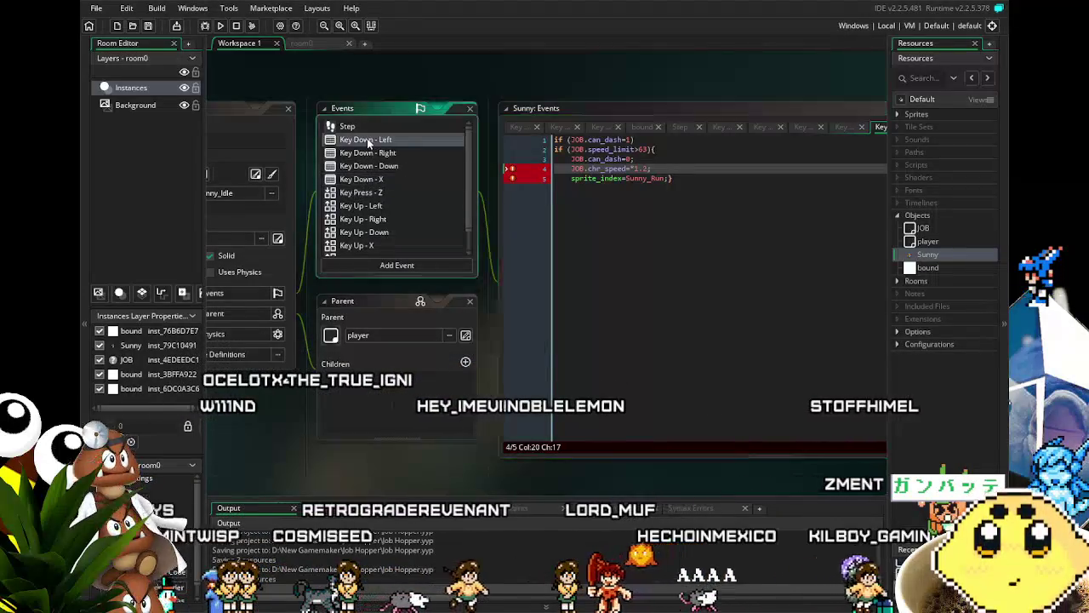
double_click(368, 140)
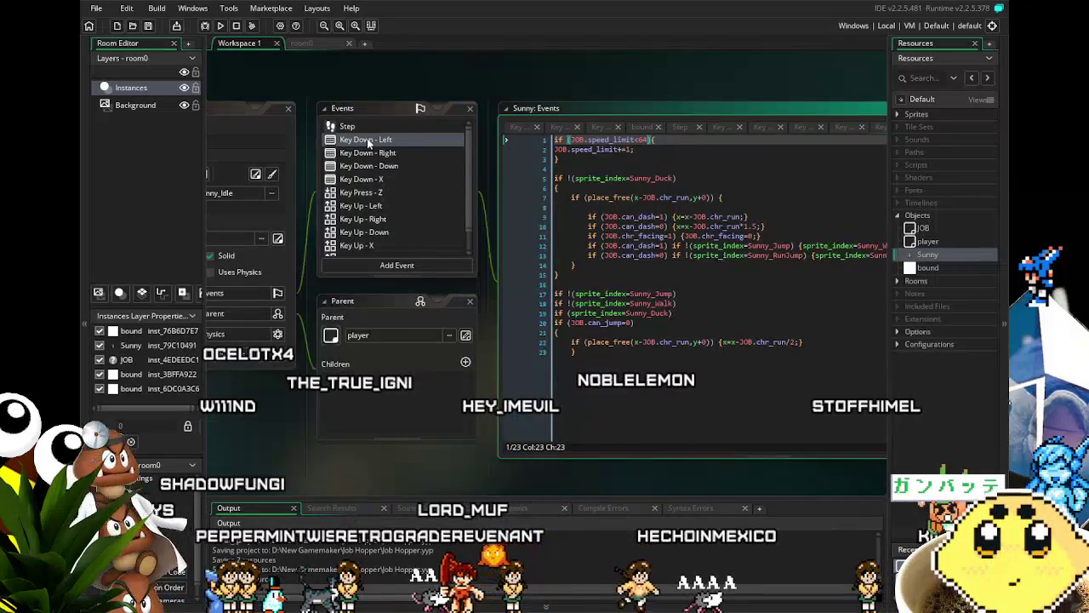
double_click(364, 180)
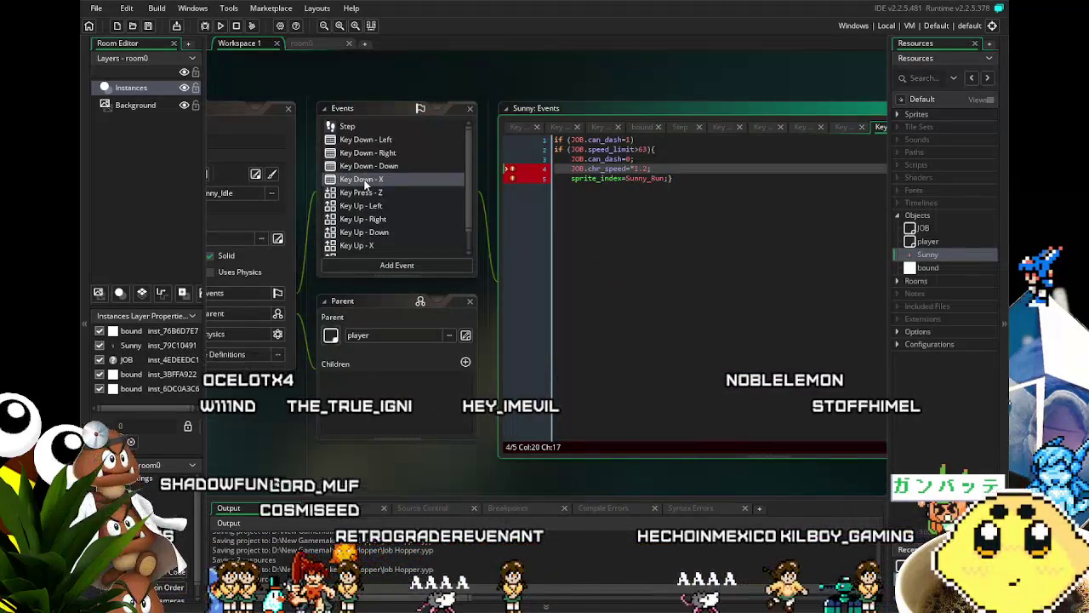
Open JOB's Create code, then switch back to the Sunny object's Key Down - X code
double_click(939, 229)
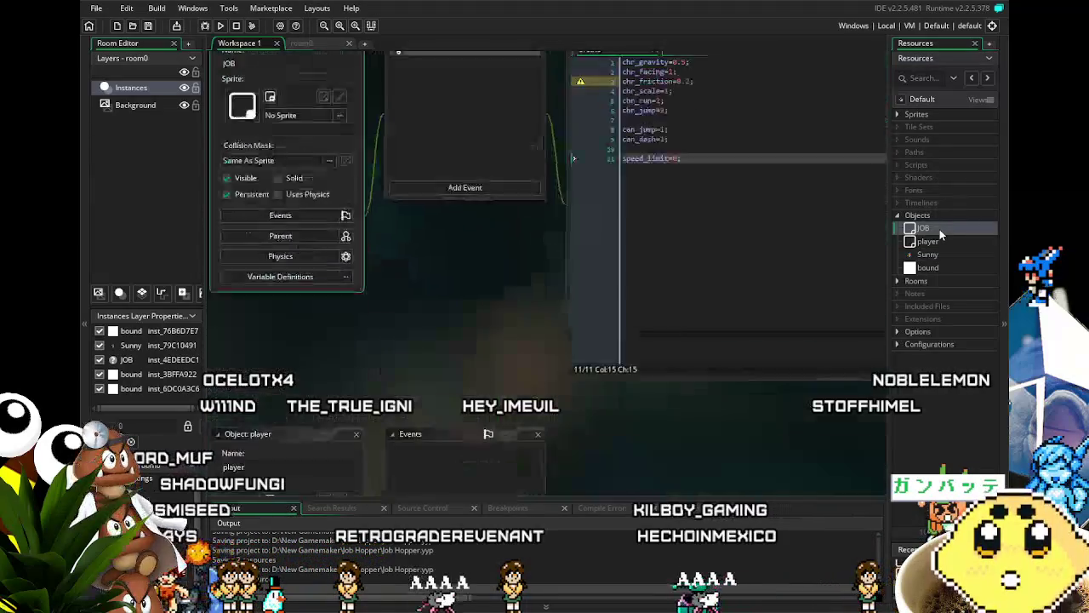
click(691, 314)
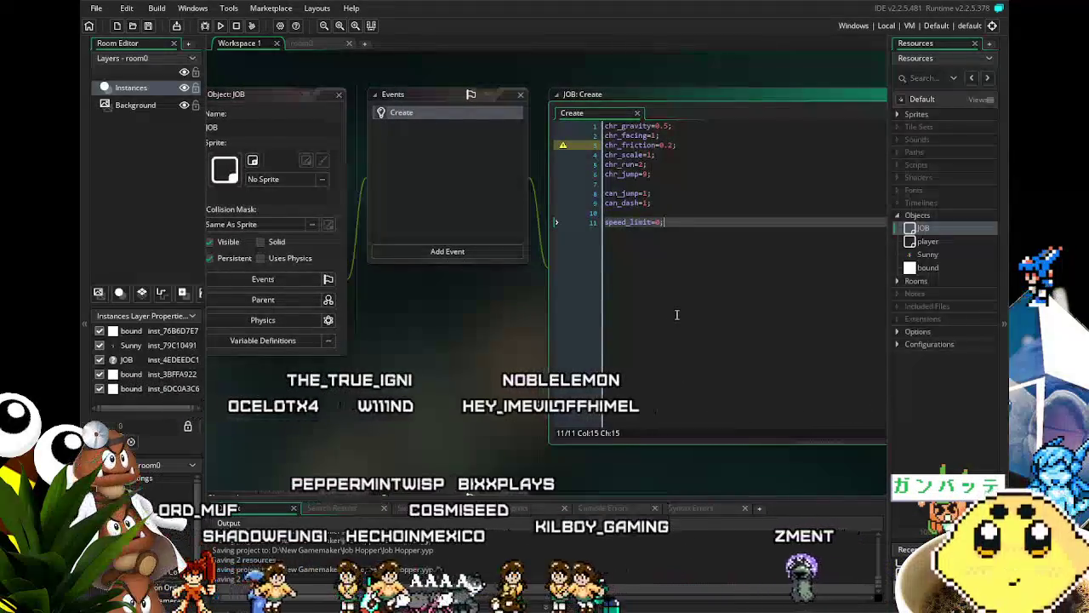
double_click(940, 256)
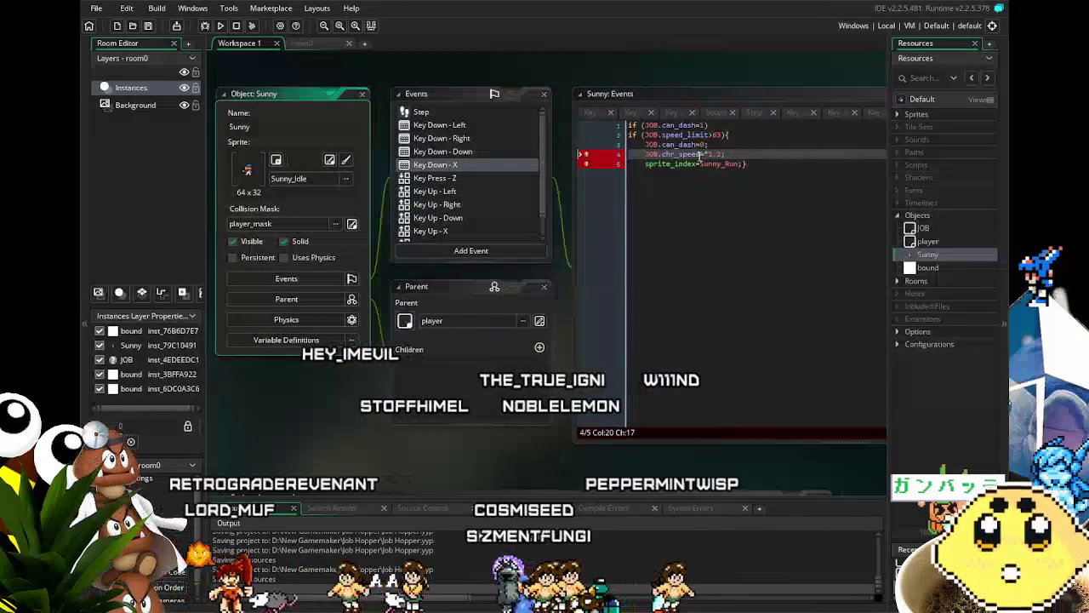
Change JOB.chr_speed to JOB.chr_run on line 4, then bring up the Key Down - Left code
click(695, 155)
key(BackSpace)
key(BackSpace)
text(run)
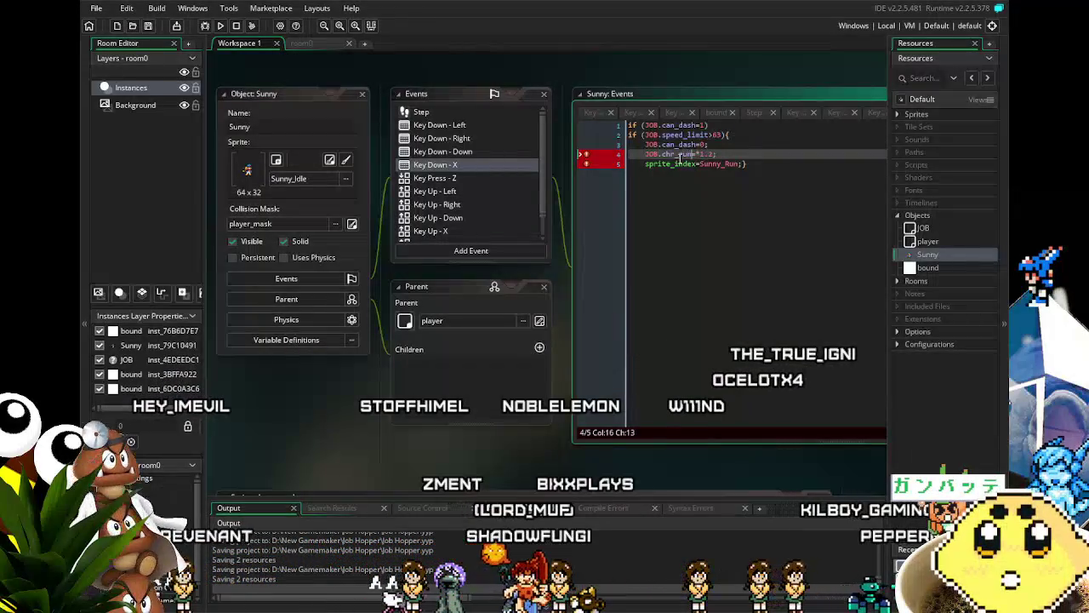
click(811, 334)
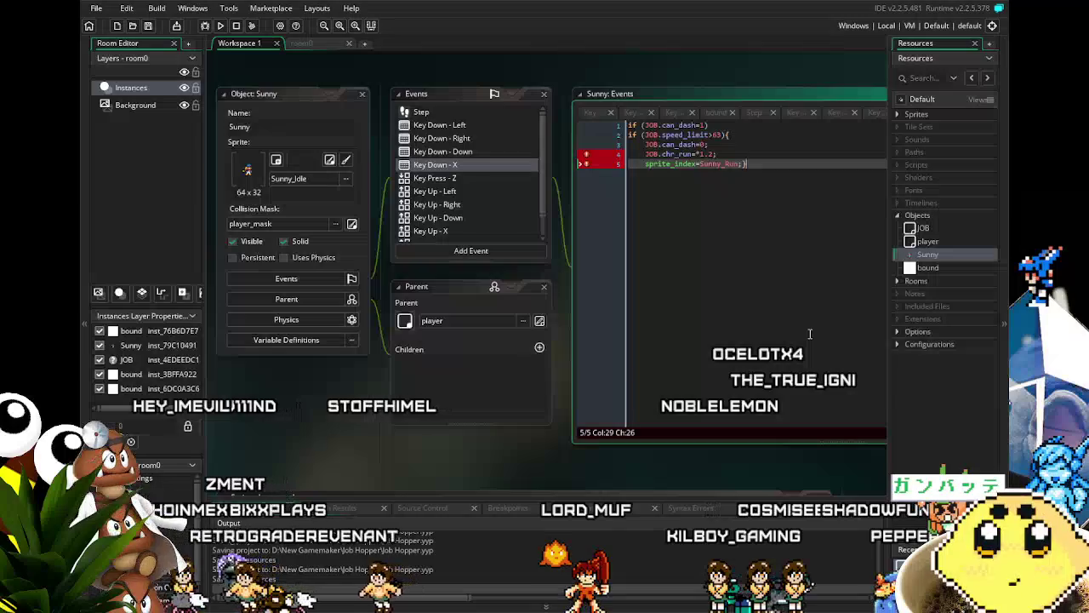
click(696, 154)
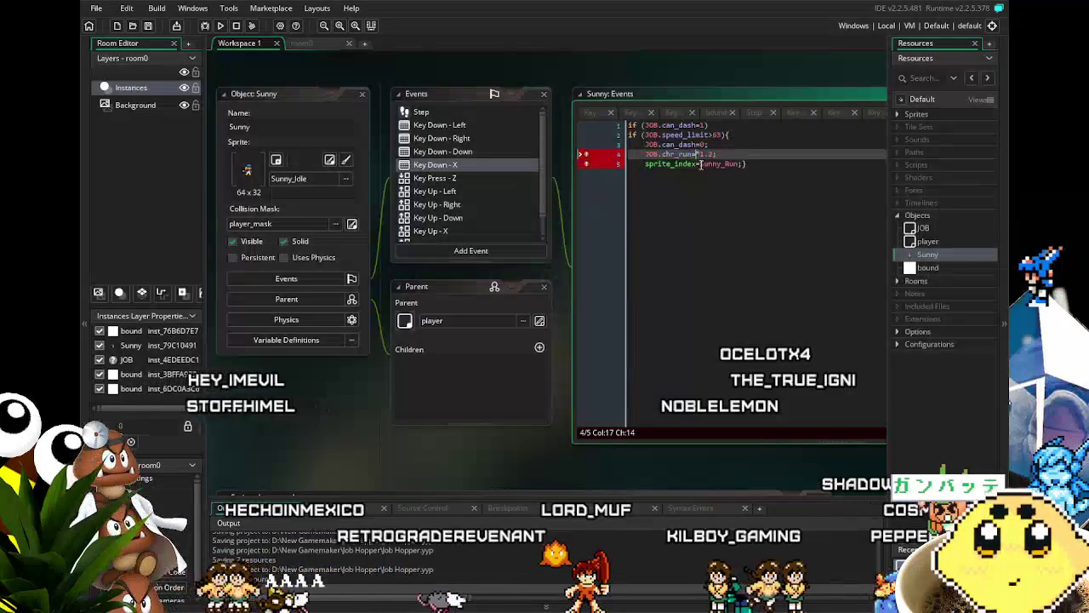
key(Down)
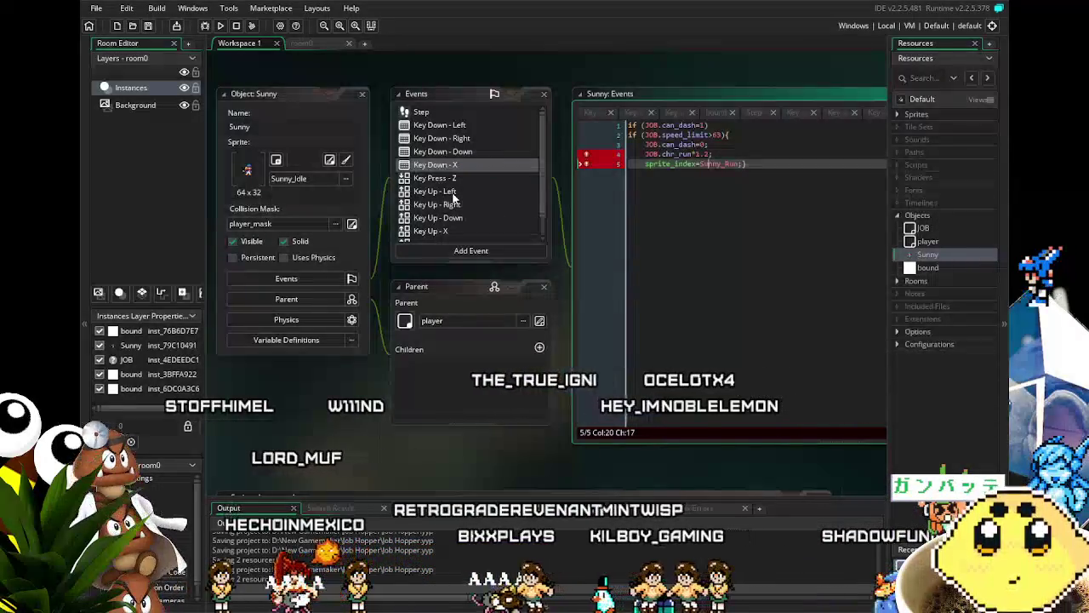
click(458, 127)
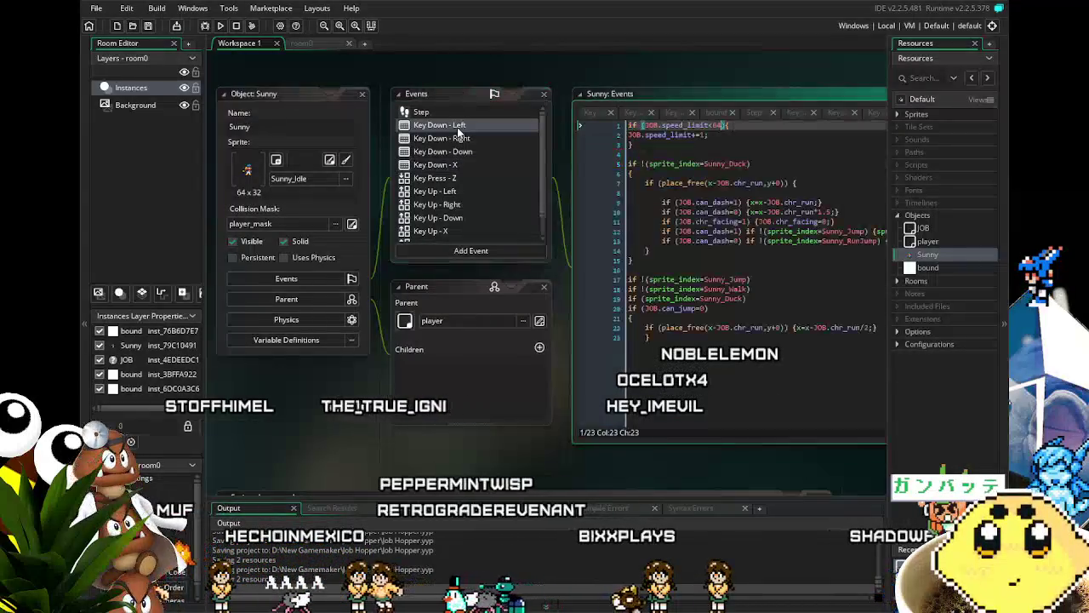
Make the X dash add or subtract JOB.chr_run*1.2 to x based on chr_facing, then run the game
click(658, 392)
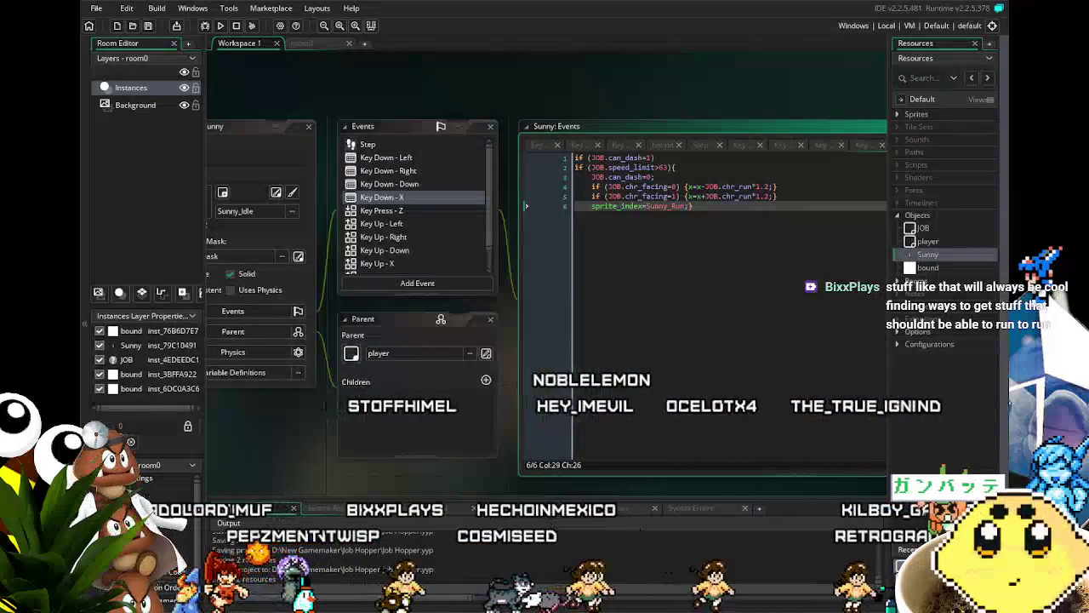
click(220, 26)
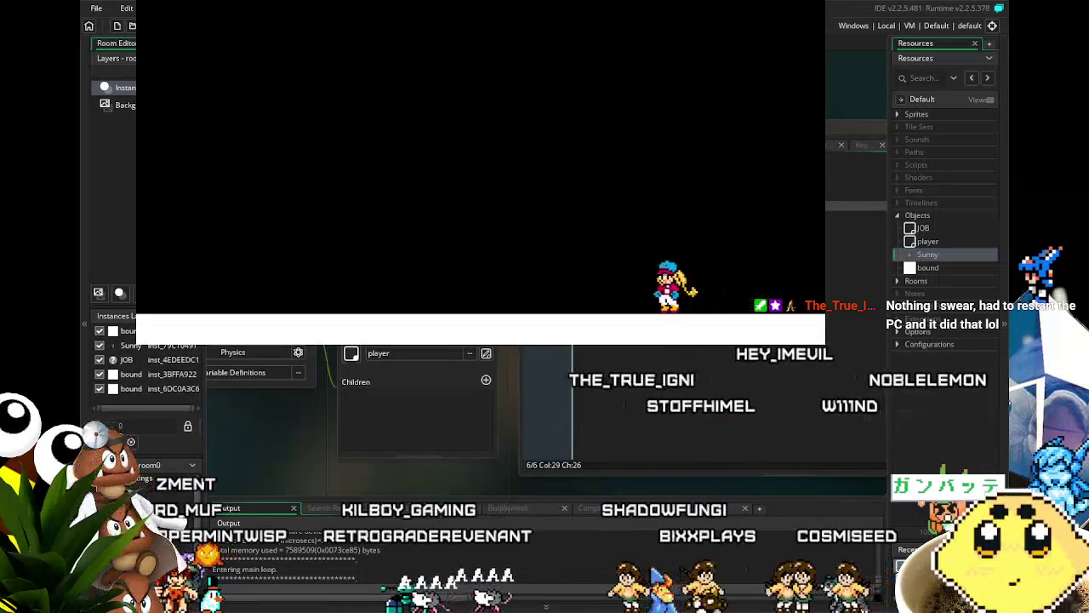
Run and dash Sunny left and right in the game window, then close it
key(Left)
key(Right)
key(Right)
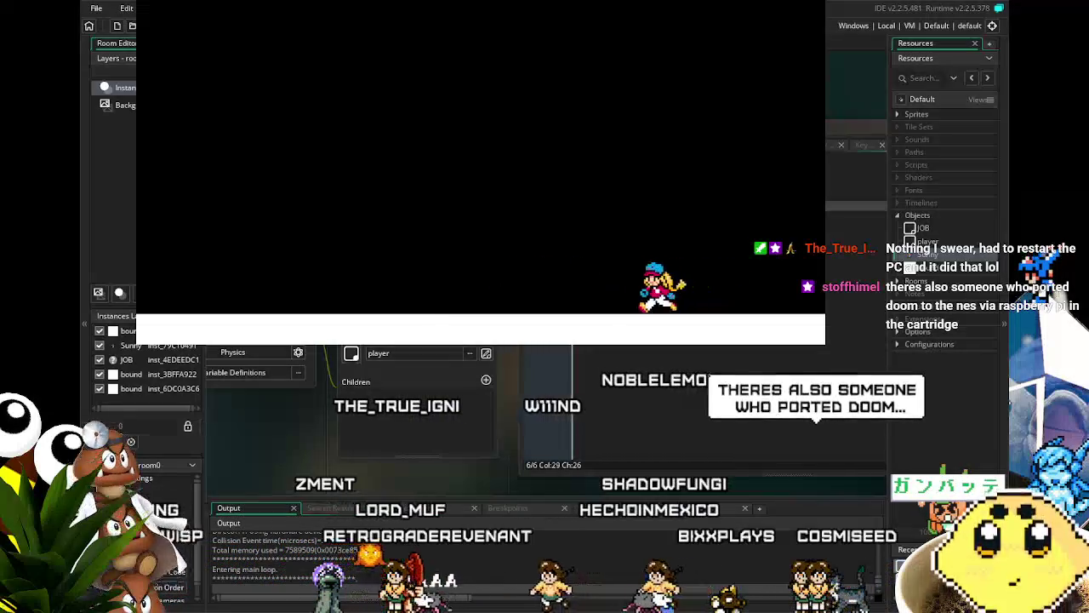
key(Left)
key(Left)
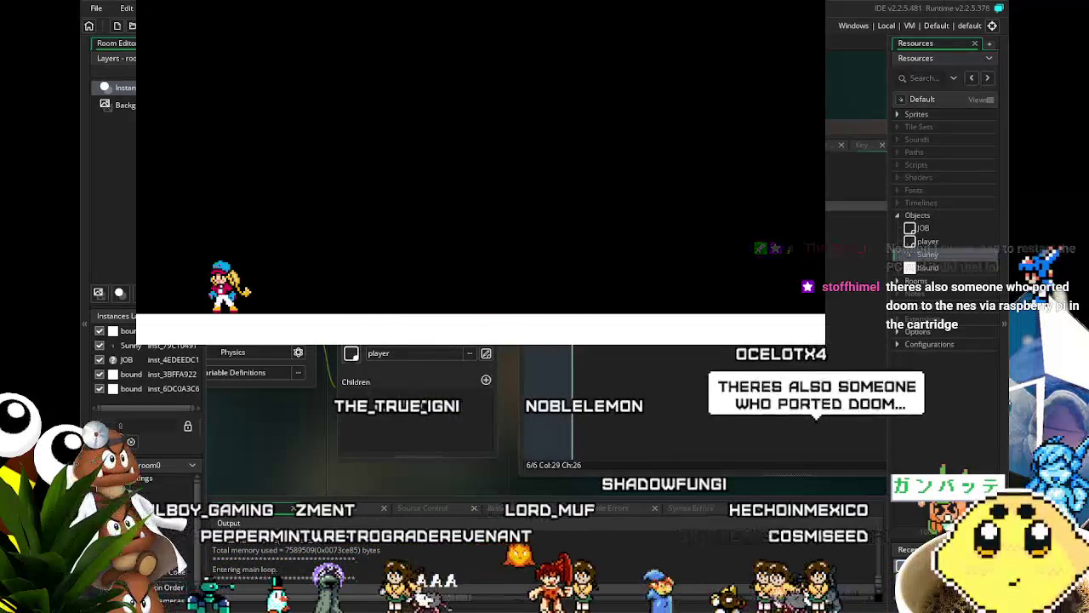
key(Right)
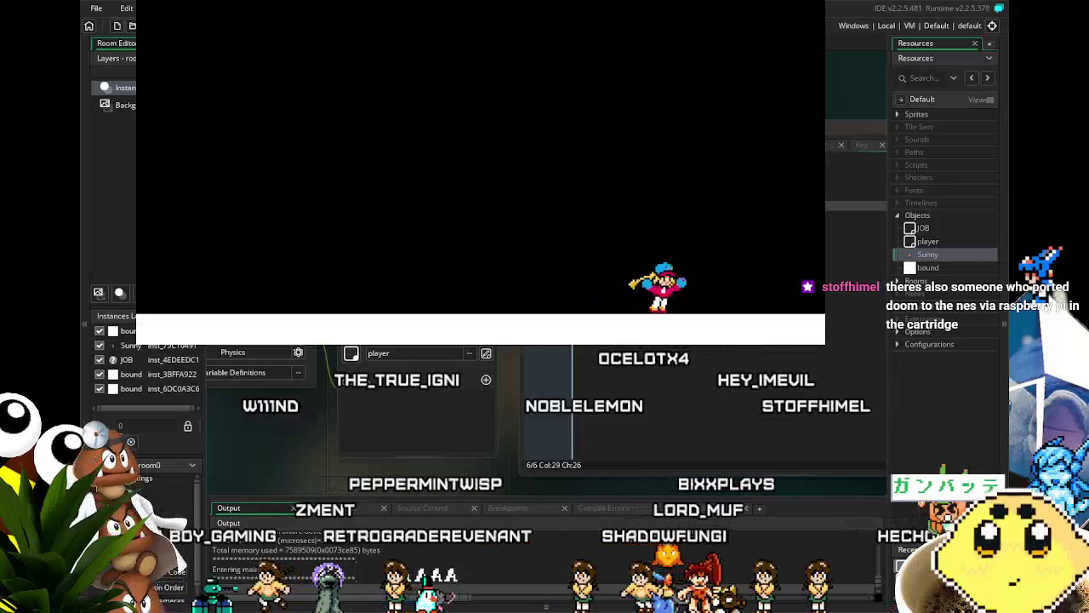
key(Left)
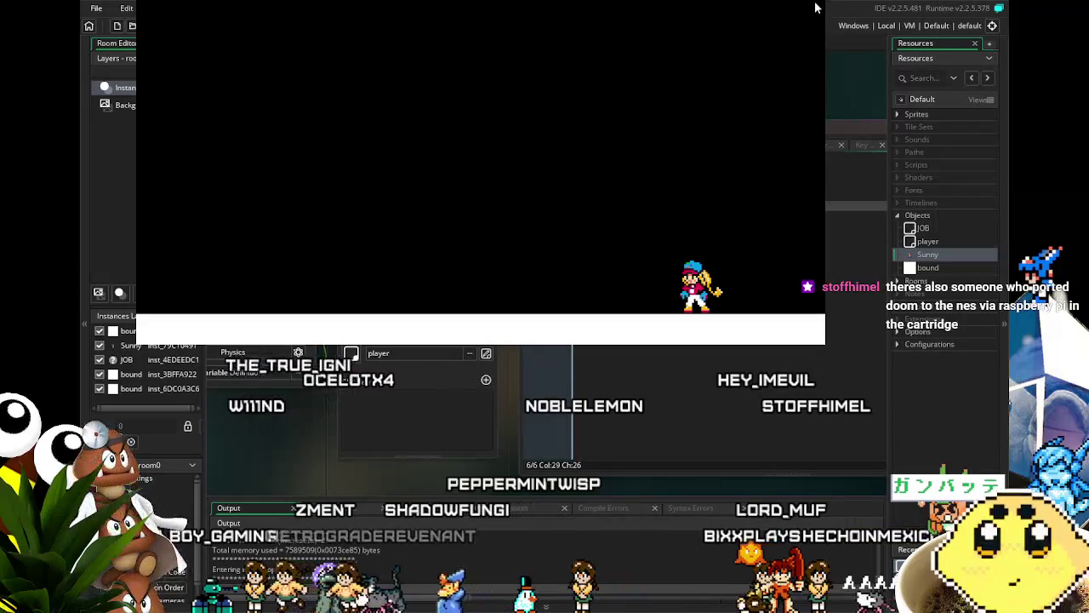
click(976, 148)
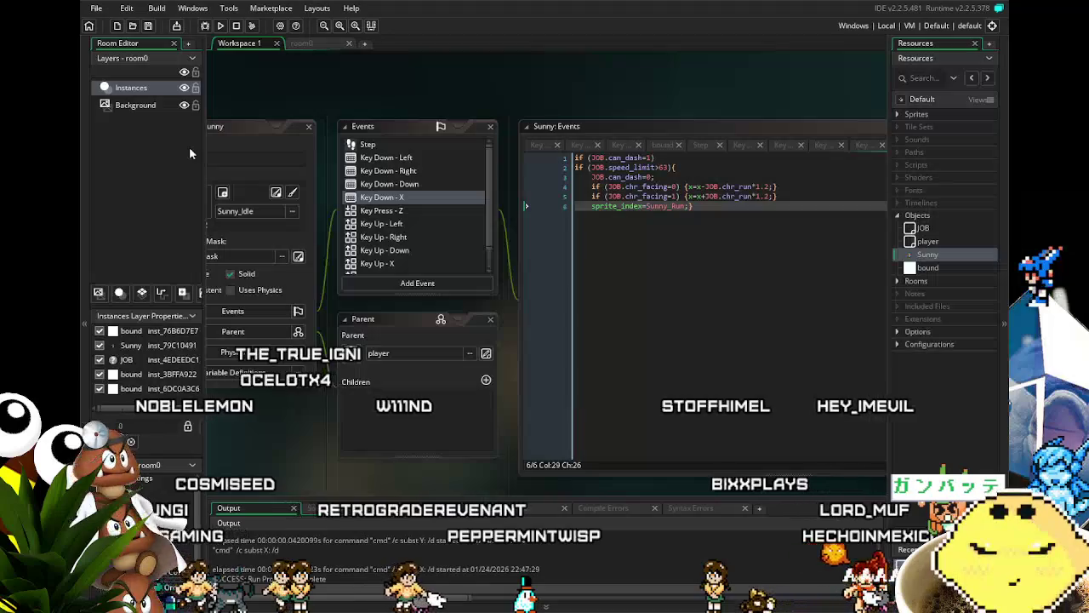
Run the game again, then delete the two facing-based chr_run*1.2 lines from the X dash code
click(223, 26)
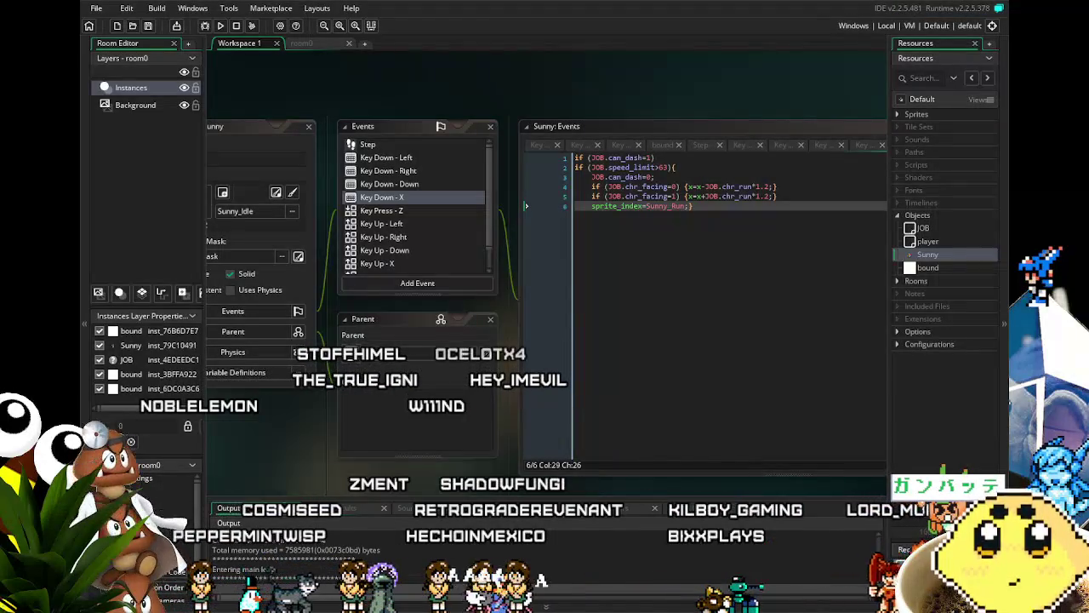
click(771, 229)
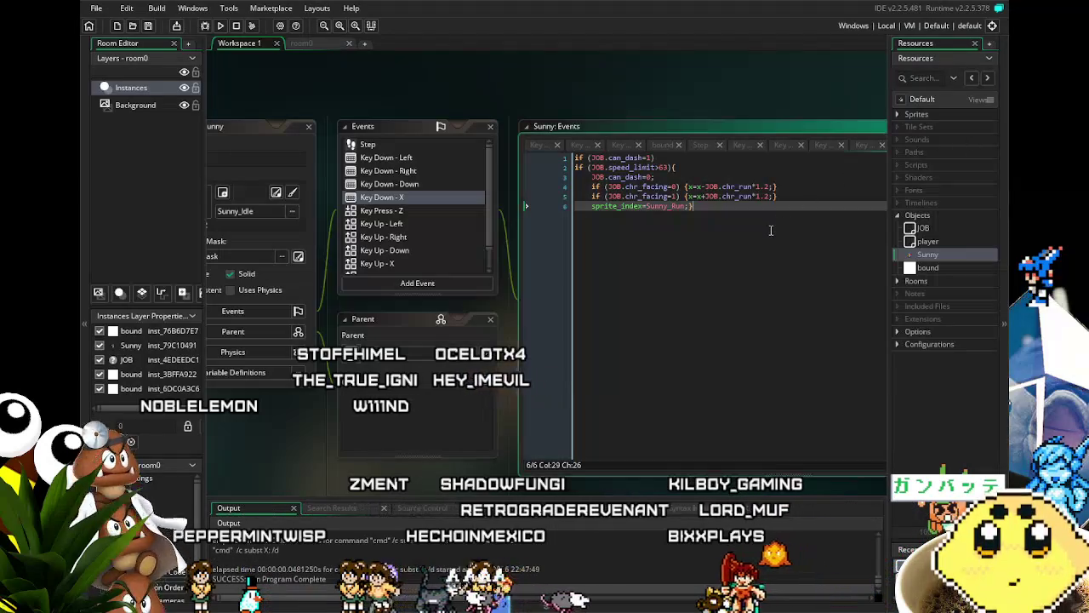
drag(793, 201, 515, 182)
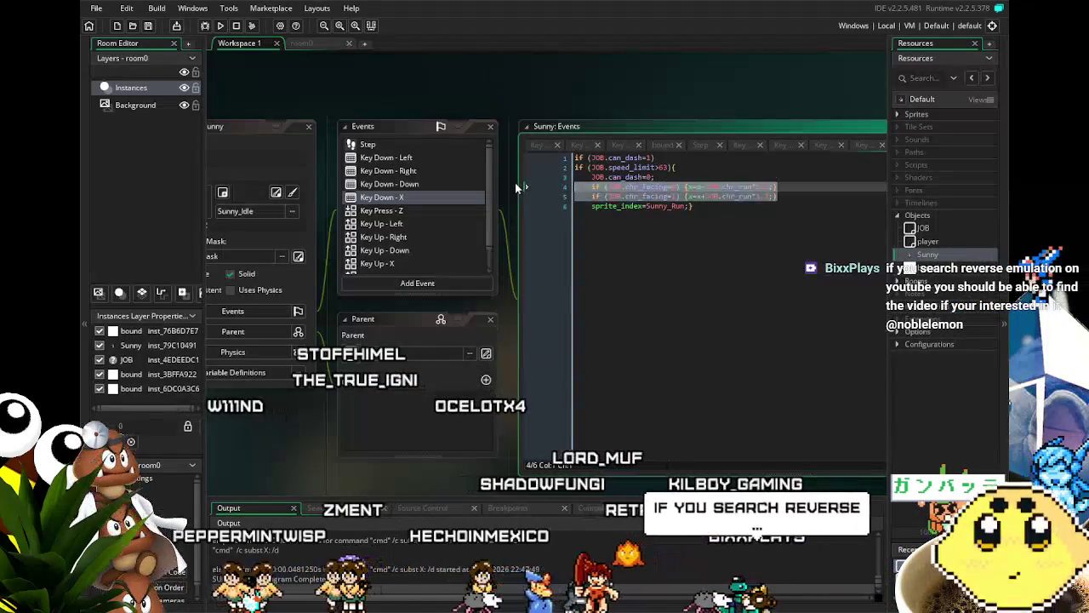
key(Delete)
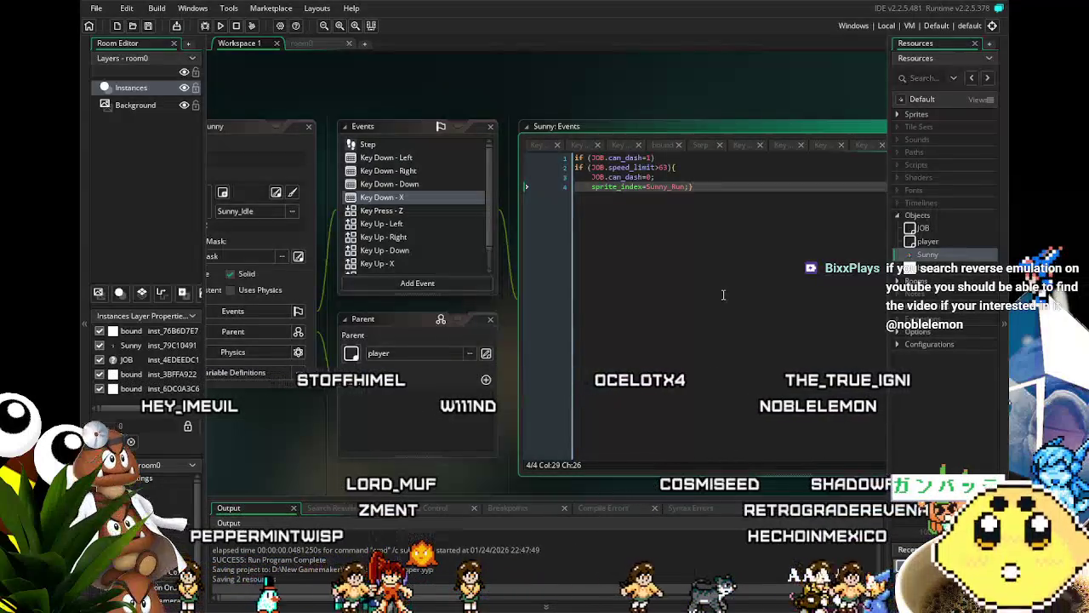
mouse_move(639, 405)
mouse_down()
mouse_move(559, 397)
mouse_move(608, 392)
mouse_up()
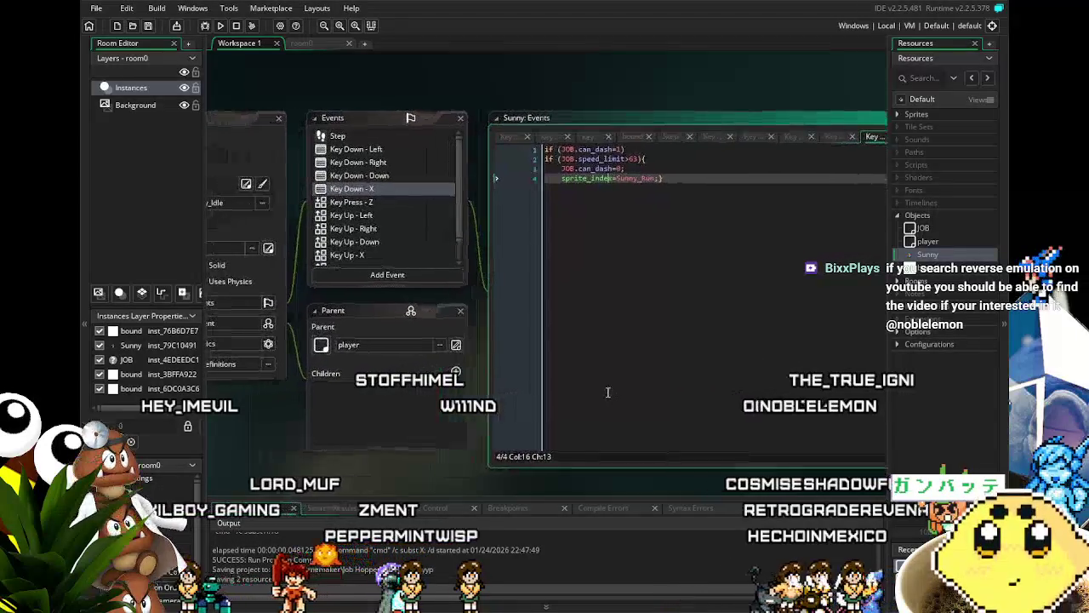
click(356, 201)
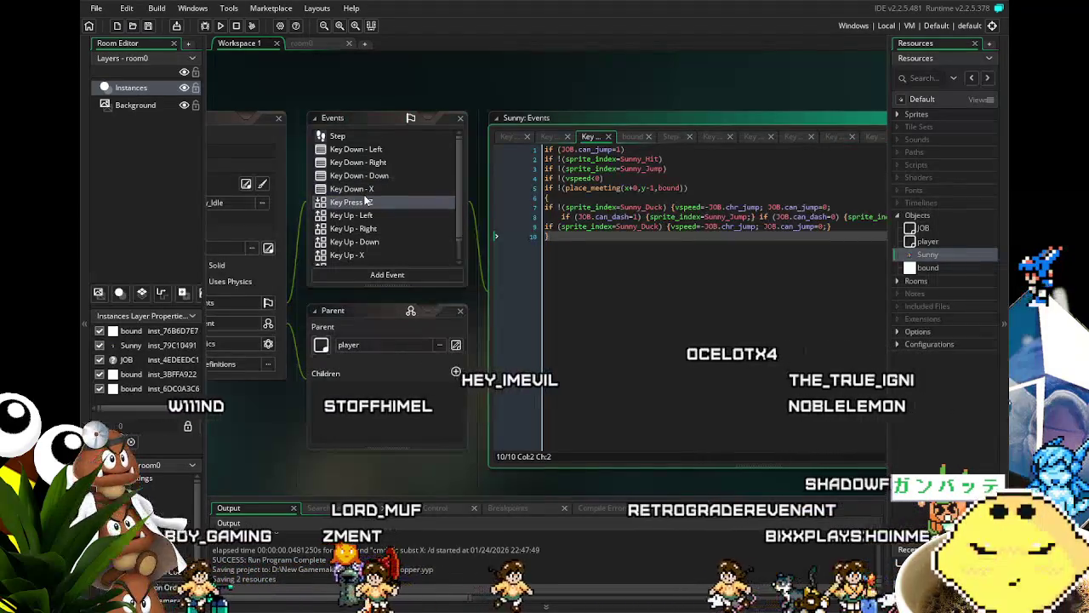
click(365, 191)
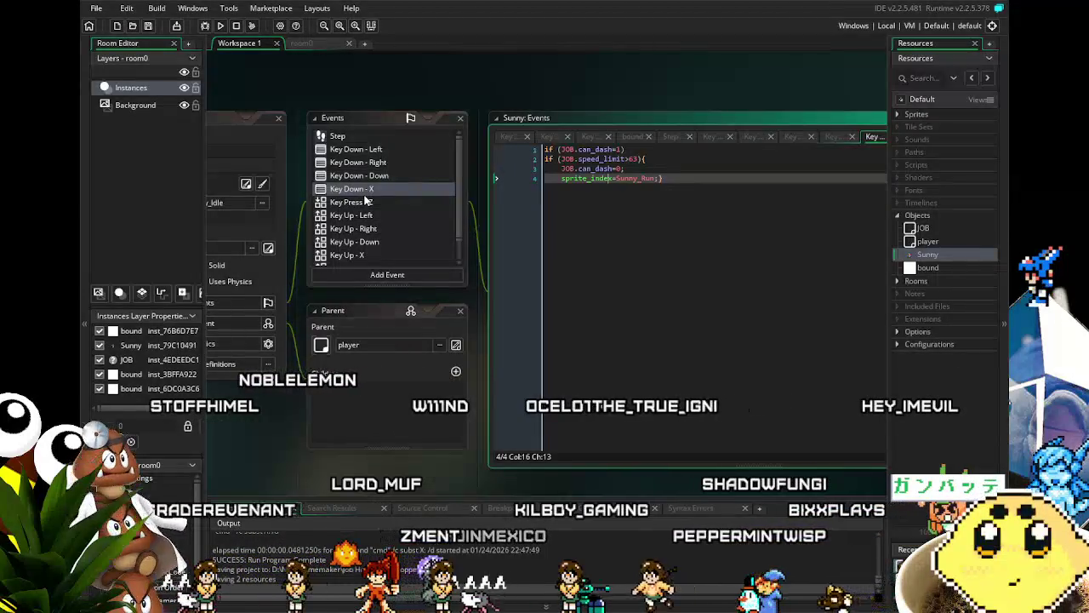
click(356, 137)
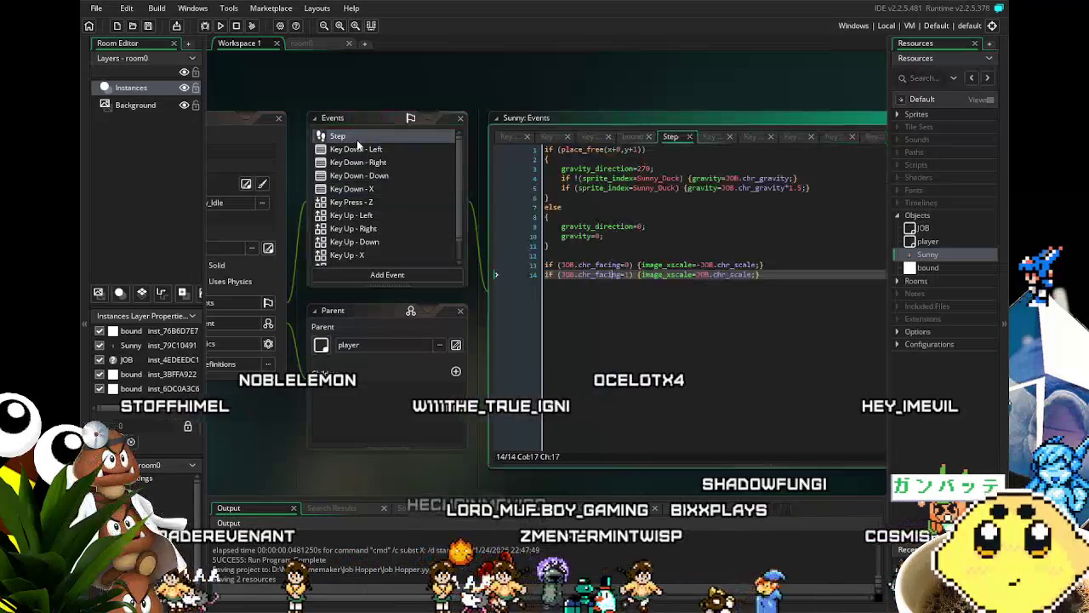
click(357, 150)
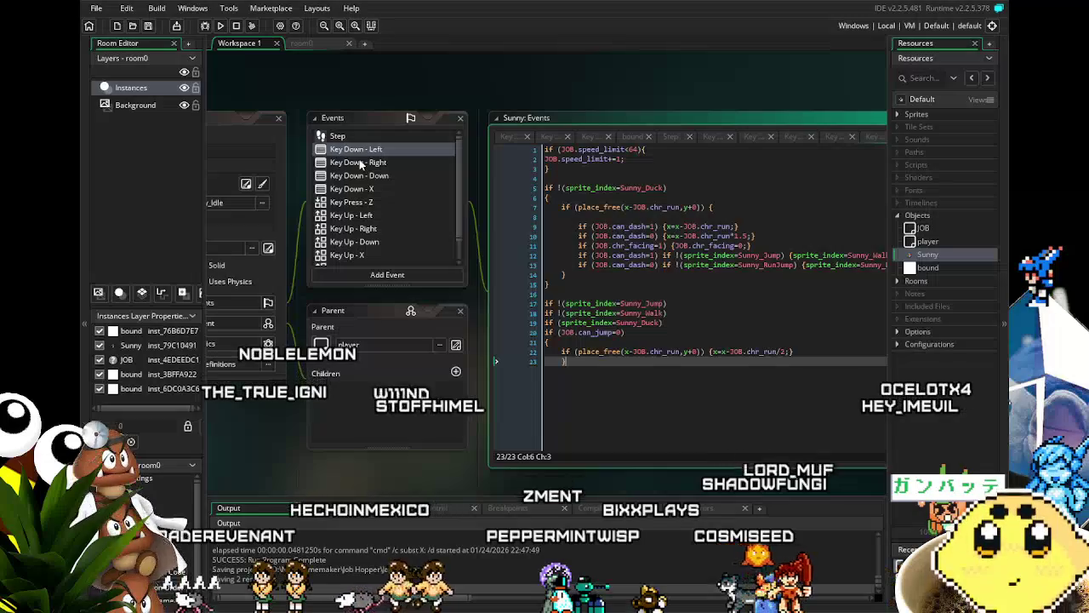
click(367, 190)
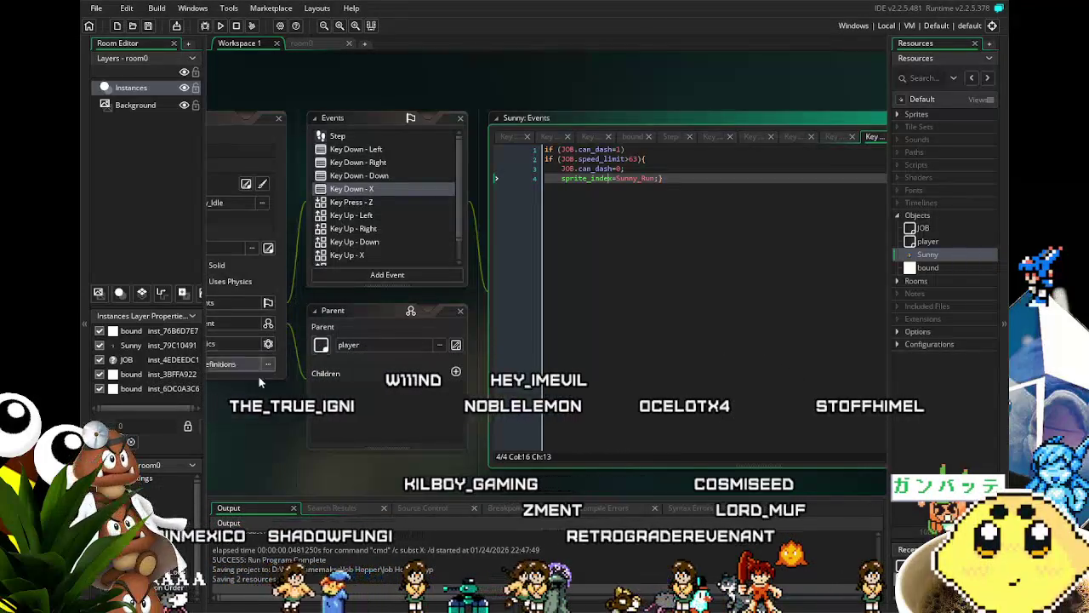
mouse_move(248, 443)
mouse_down()
mouse_move(354, 423)
mouse_move(343, 396)
mouse_move(290, 395)
mouse_up()
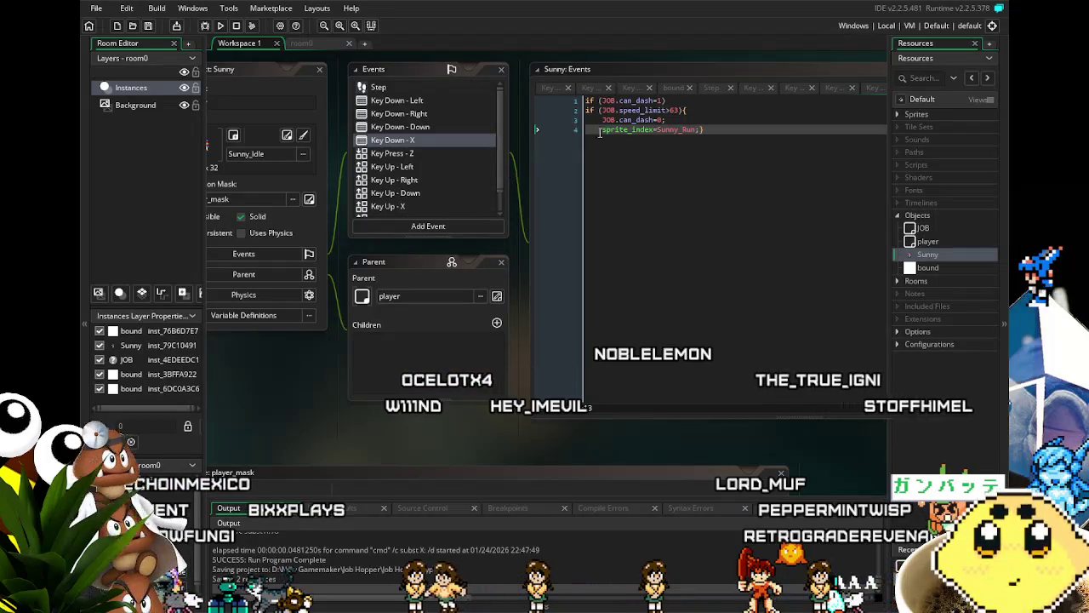
Add line 5 JOB.chr_speed=JOB.chr_speed*1.2; after the sprite_index line and launch a test run
scroll(657, 252, up, 1)
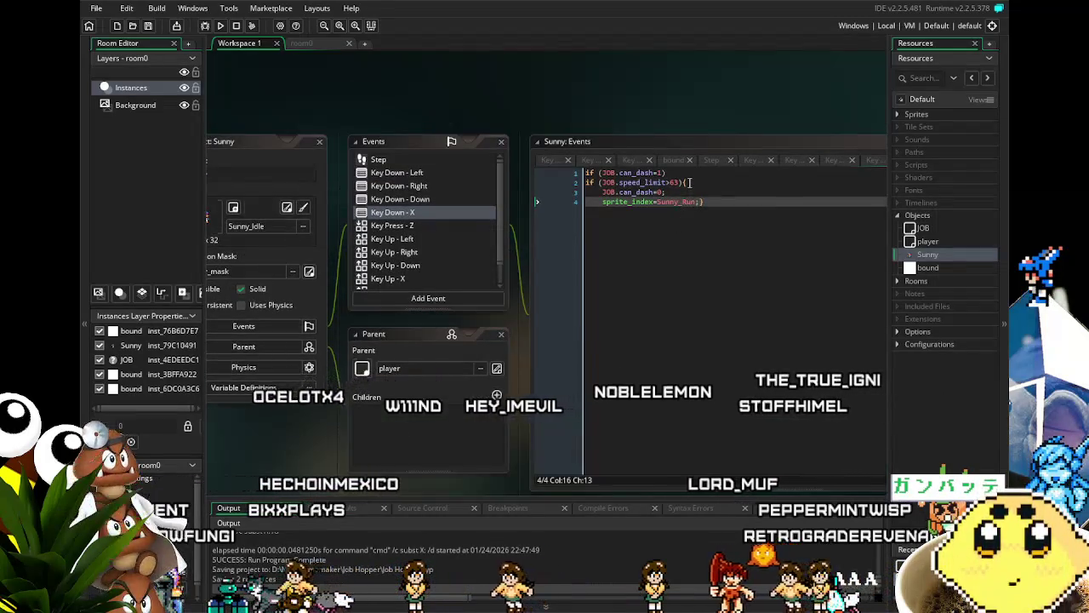
click(688, 182)
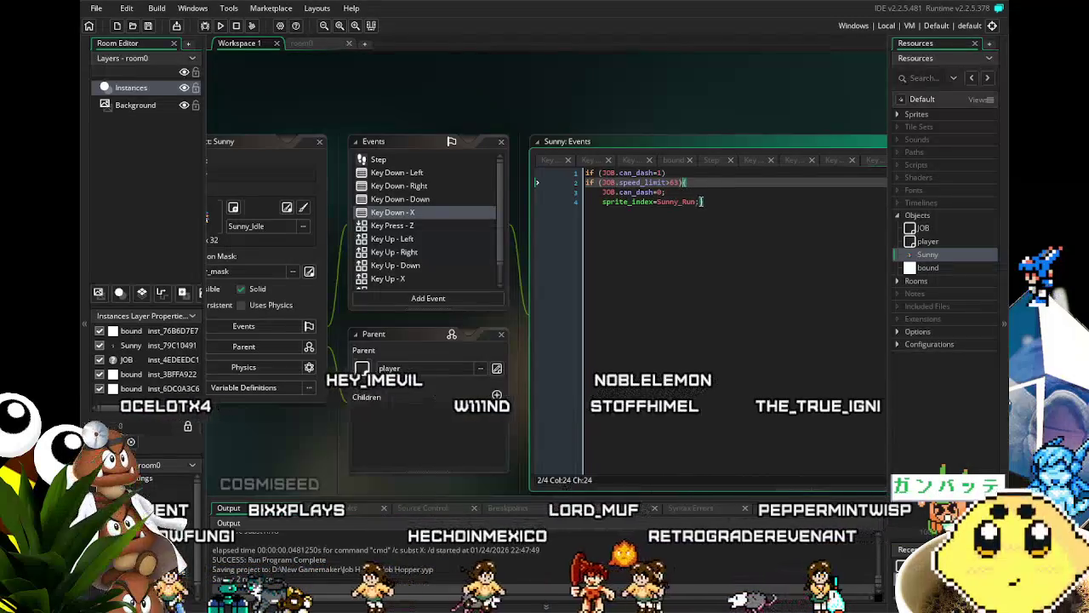
click(749, 314)
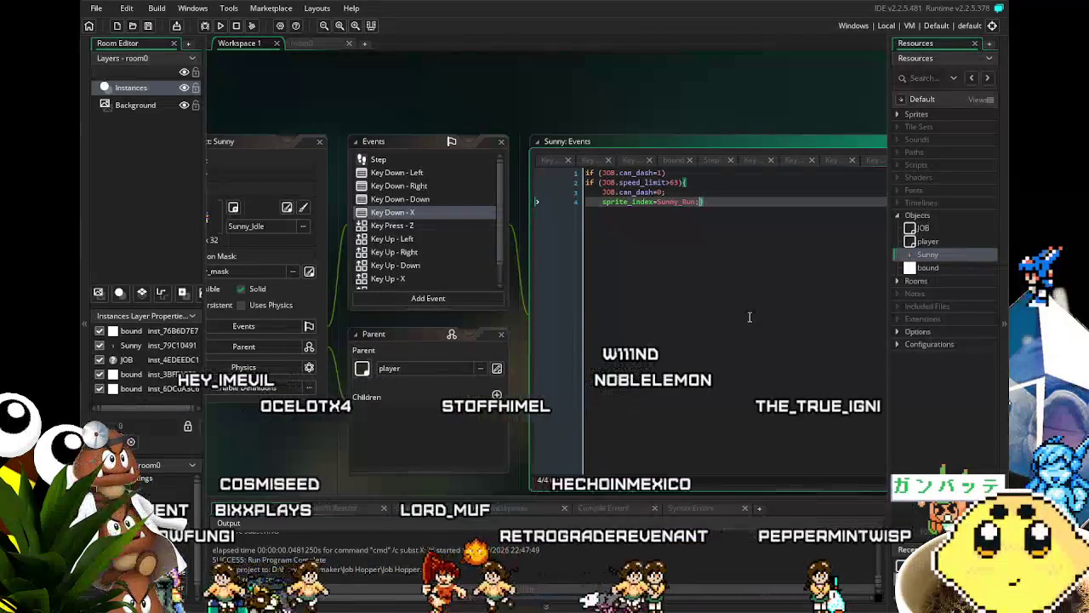
key(Return)
text(})
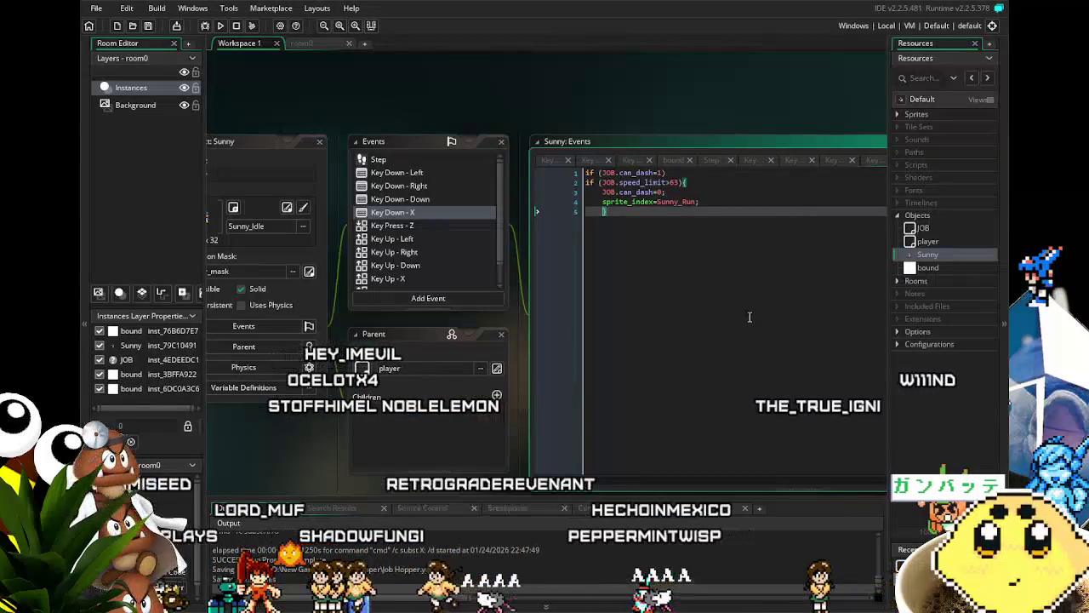
text(JOB.)
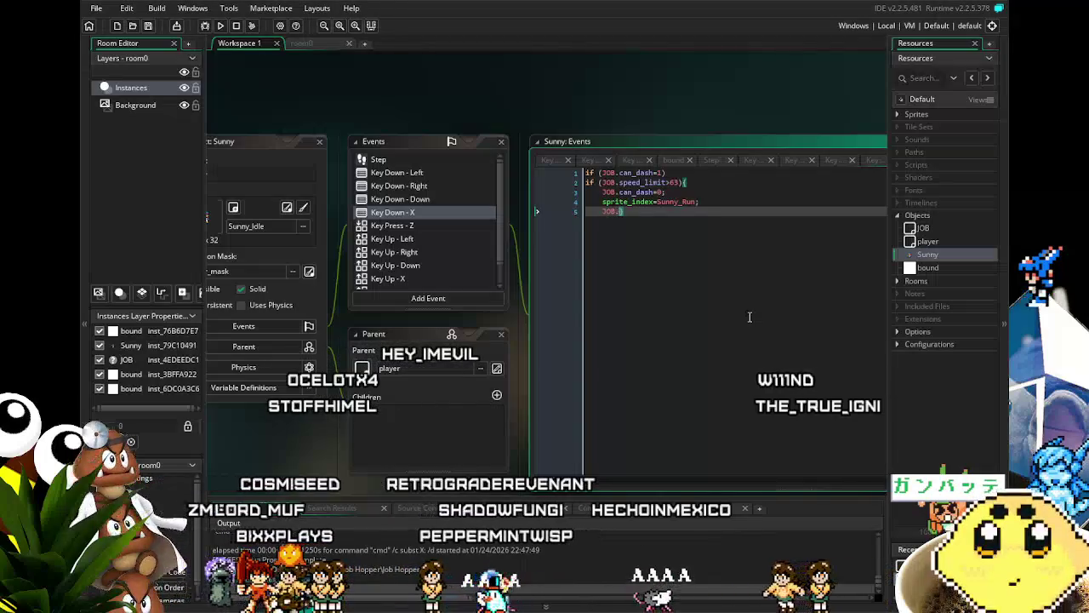
text(chr_speed=chr_)
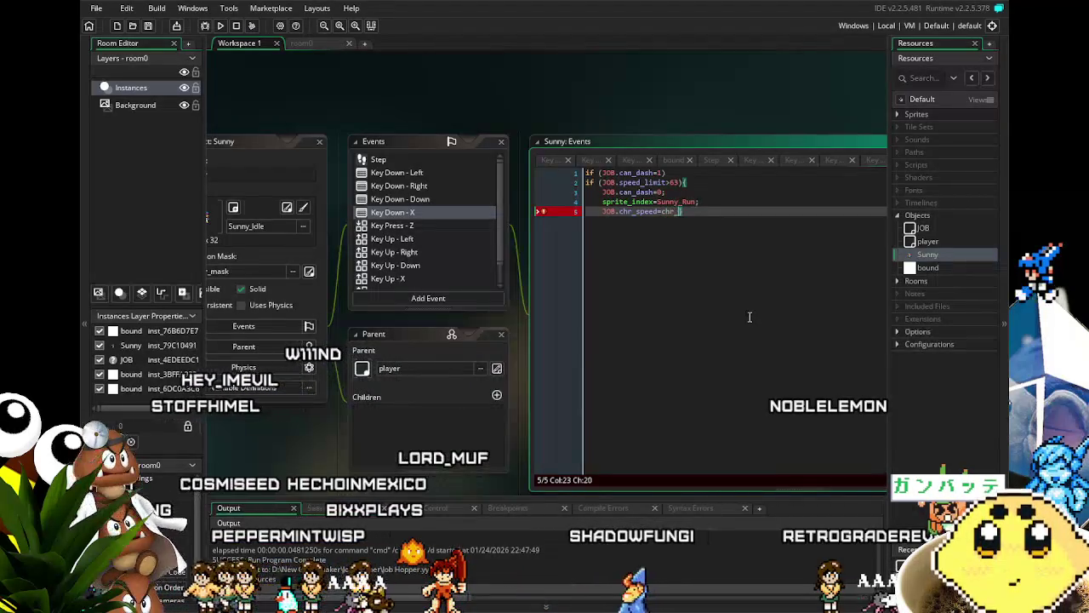
text(speed;)
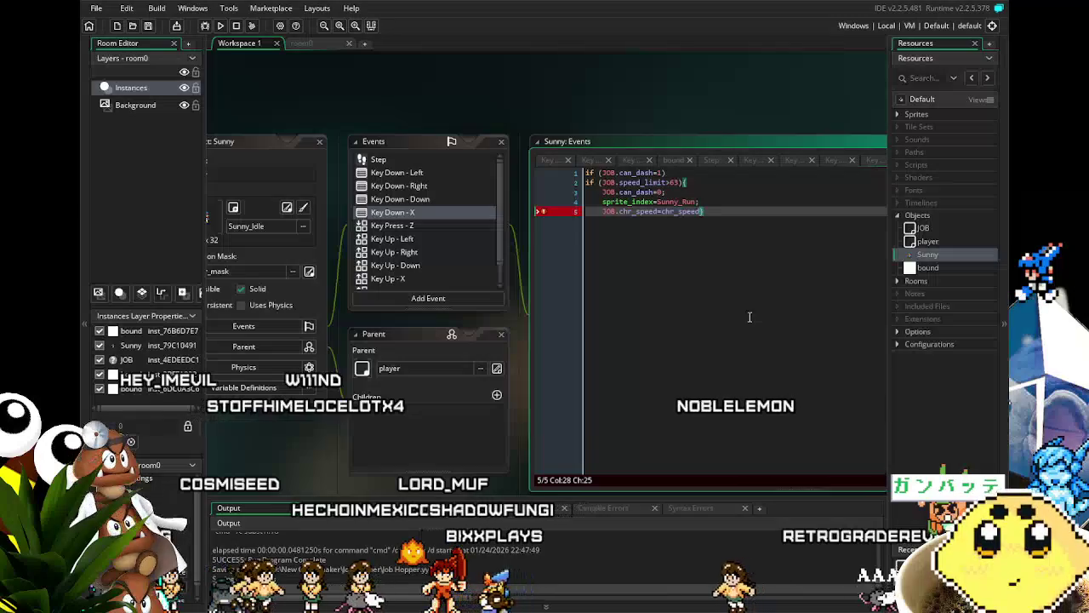
key(BackSpace)
key(BackSpace)
key(BackSpace)
text(3)
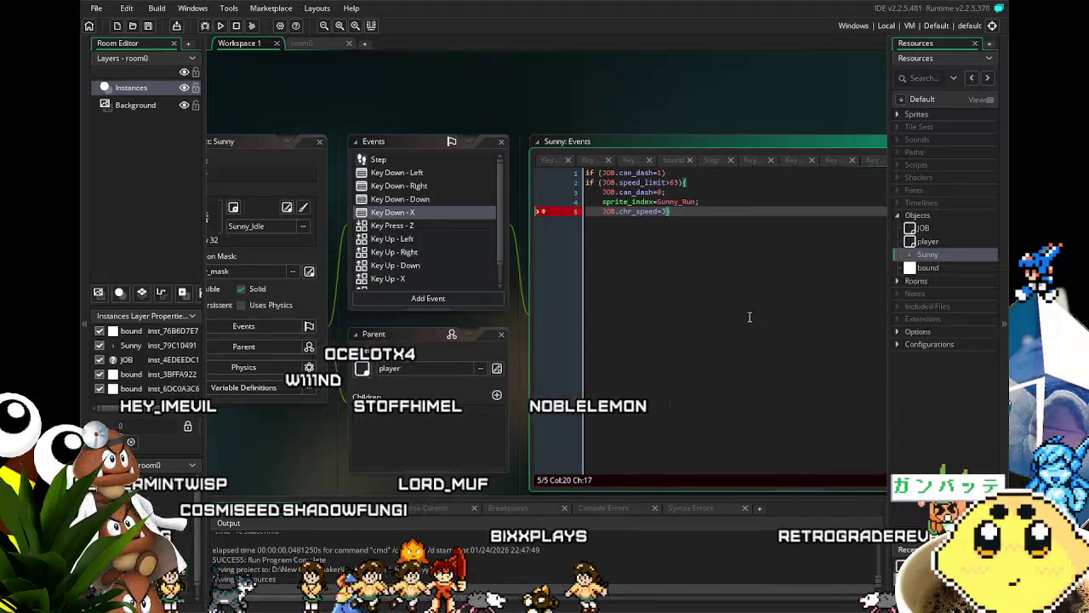
text(.chr_)
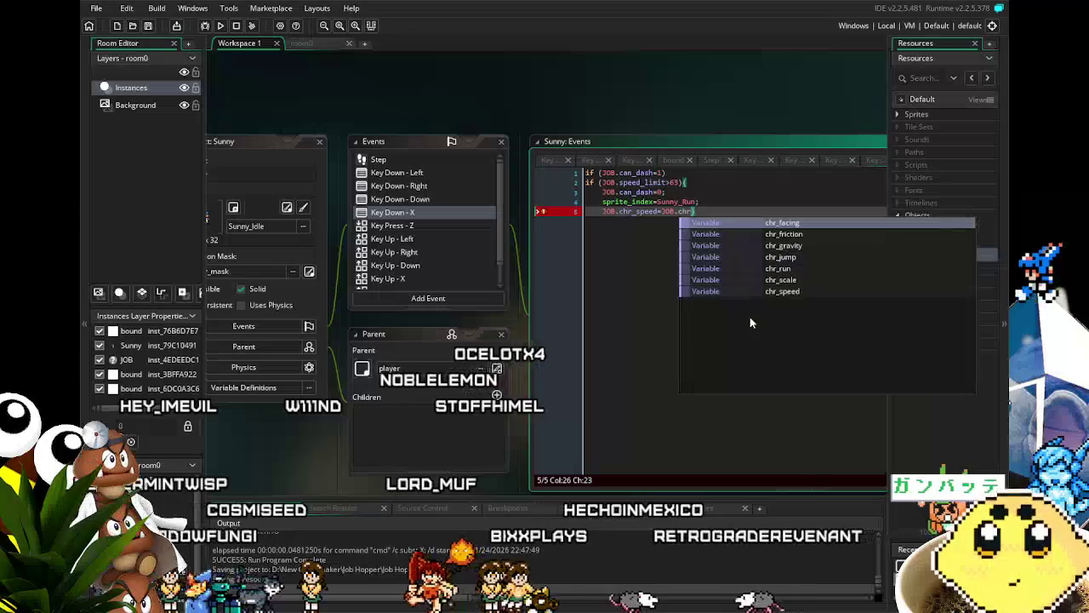
text(spe)
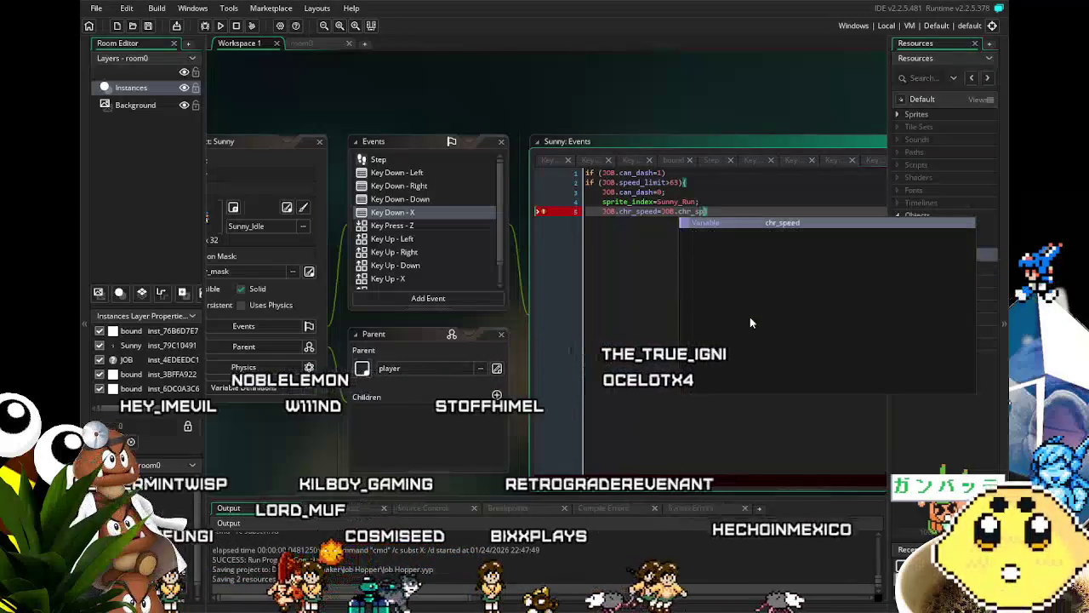
key(Return)
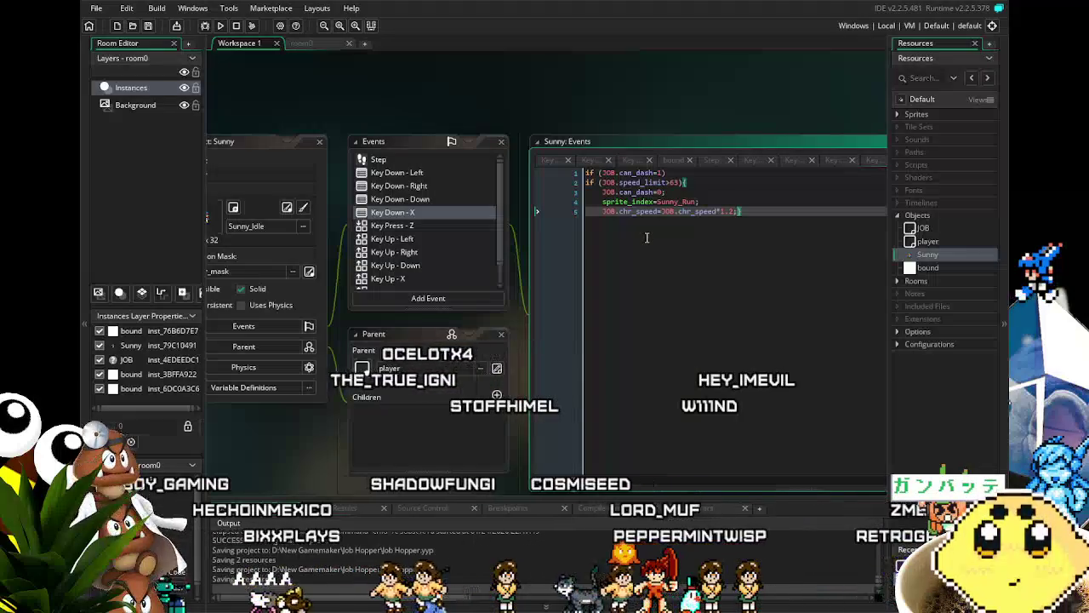
click(225, 26)
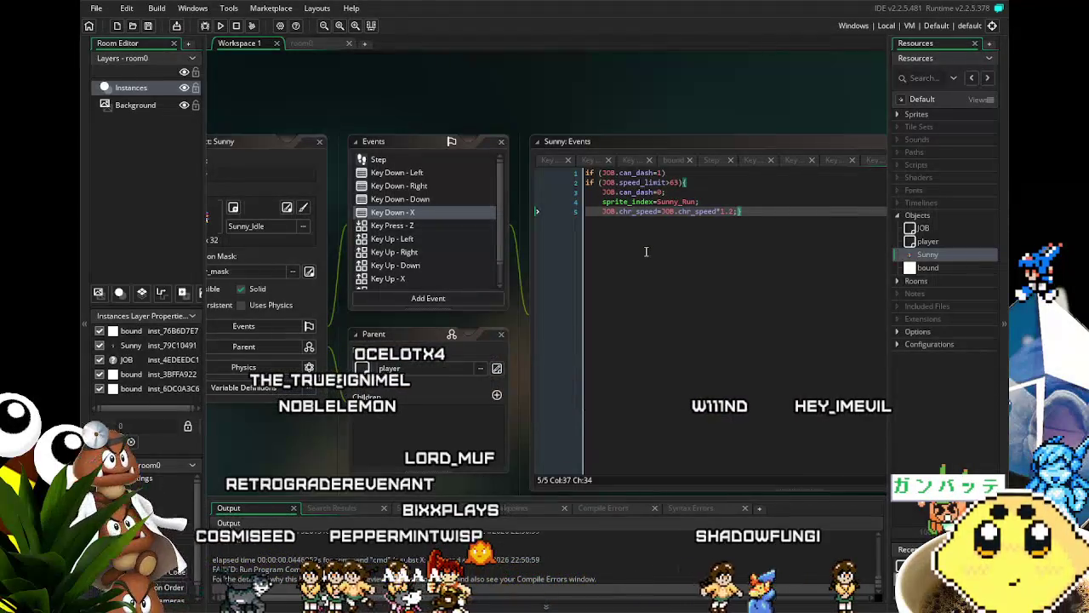
Change the line 5 dash multiplier from 1.2 to 1.5 and run the game again
click(703, 230)
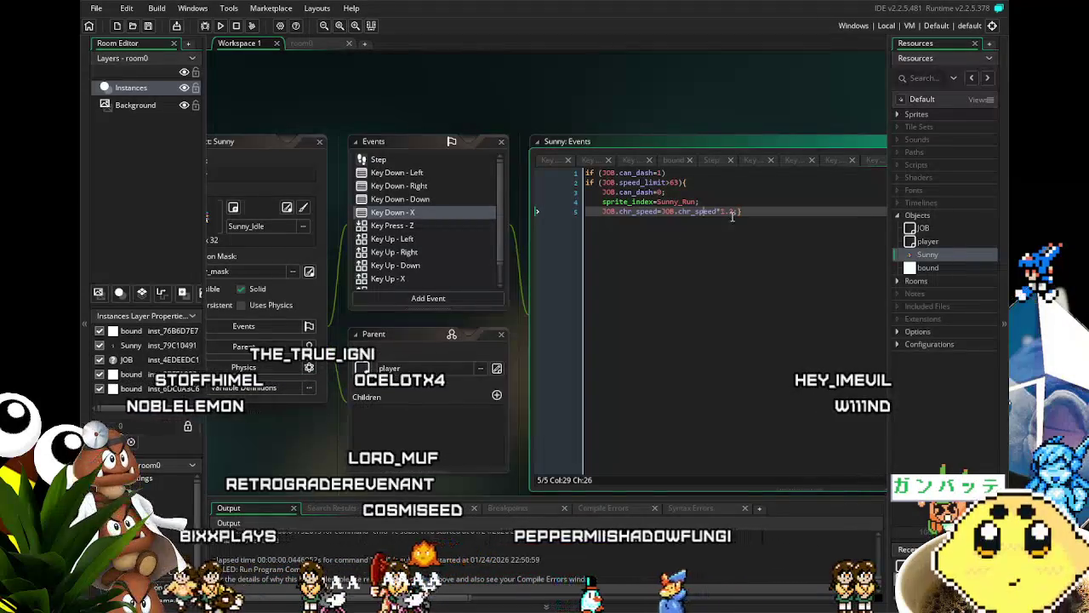
click(758, 310)
key(Left)
key(Left)
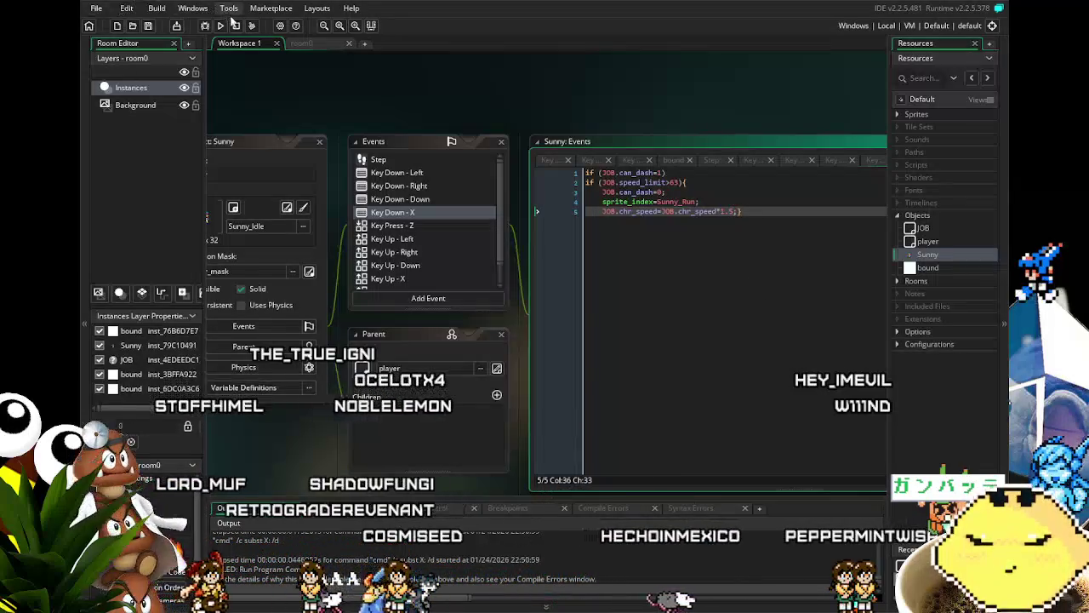
click(221, 26)
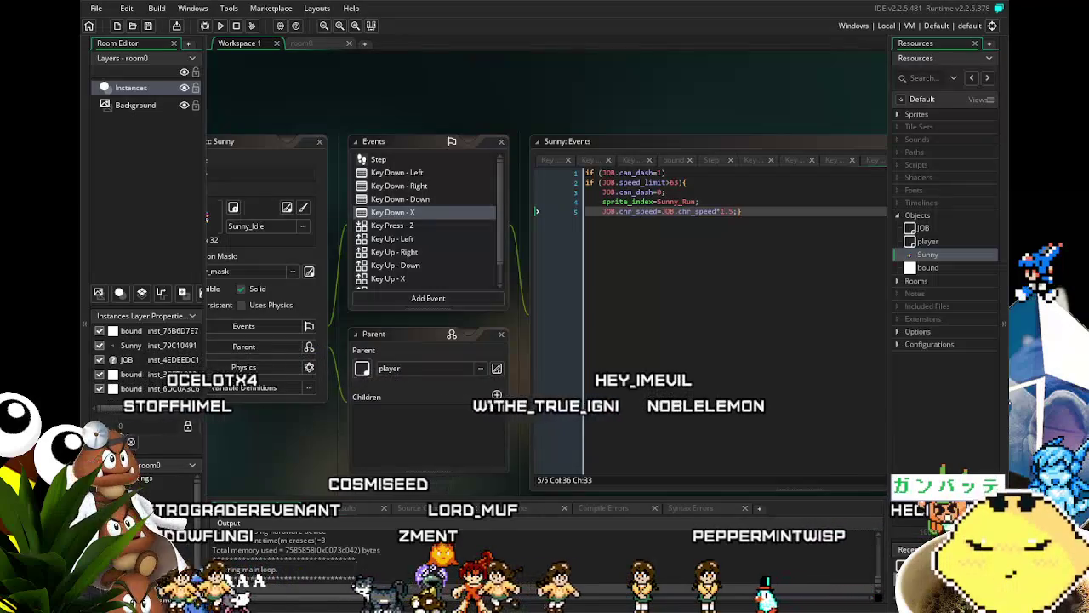
click(694, 211)
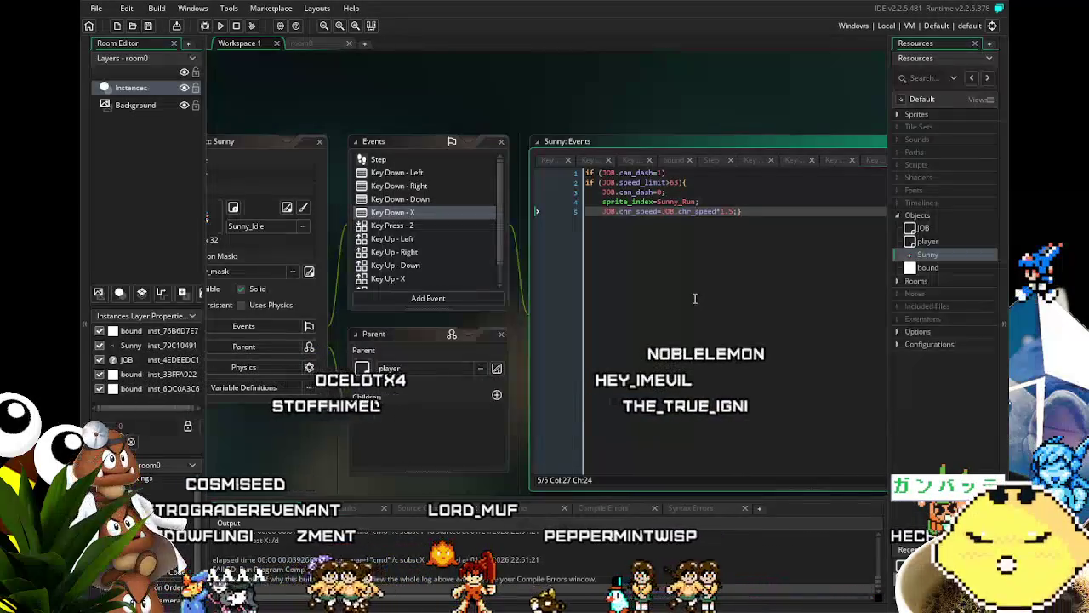
Restore the line 5 multiplier to 1.2 and select the JOB.chr_speed= prefix
key(End)
key(Left)
key(Left)
key(BackSpace)
text(2)
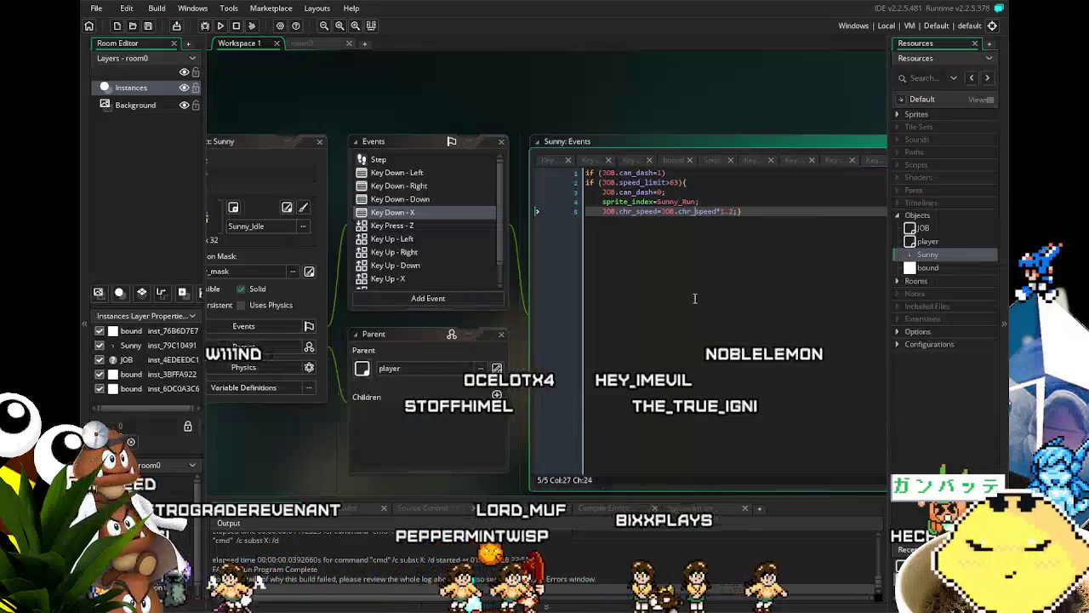
key(Left)
key(Left)
key(Left)
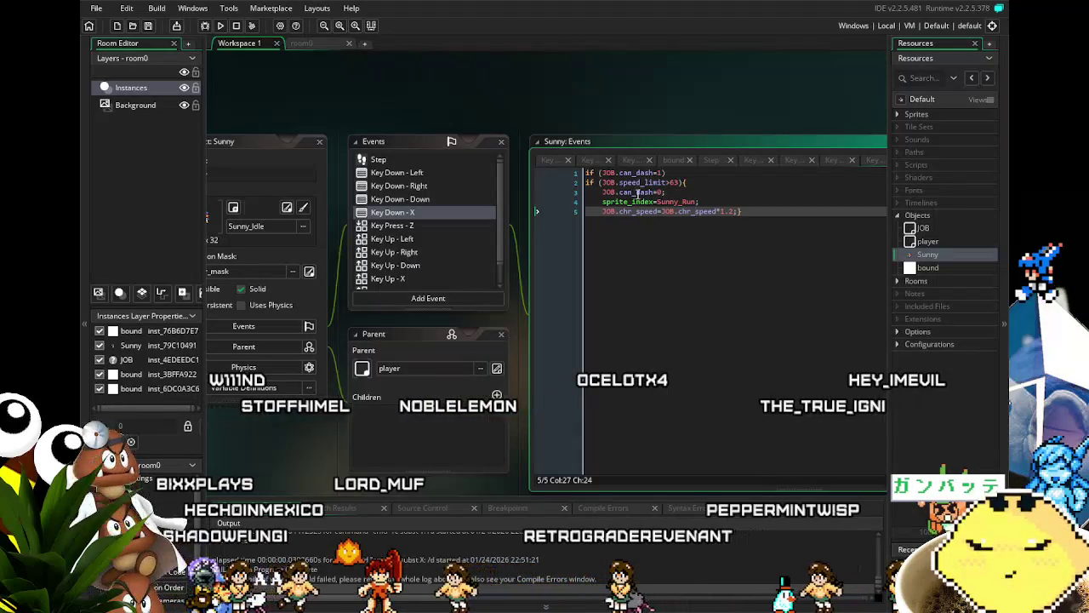
drag(662, 211, 607, 213)
Remove the JOB.chr_speed= prefix and the speed statement from line 5
key(BackSpace)
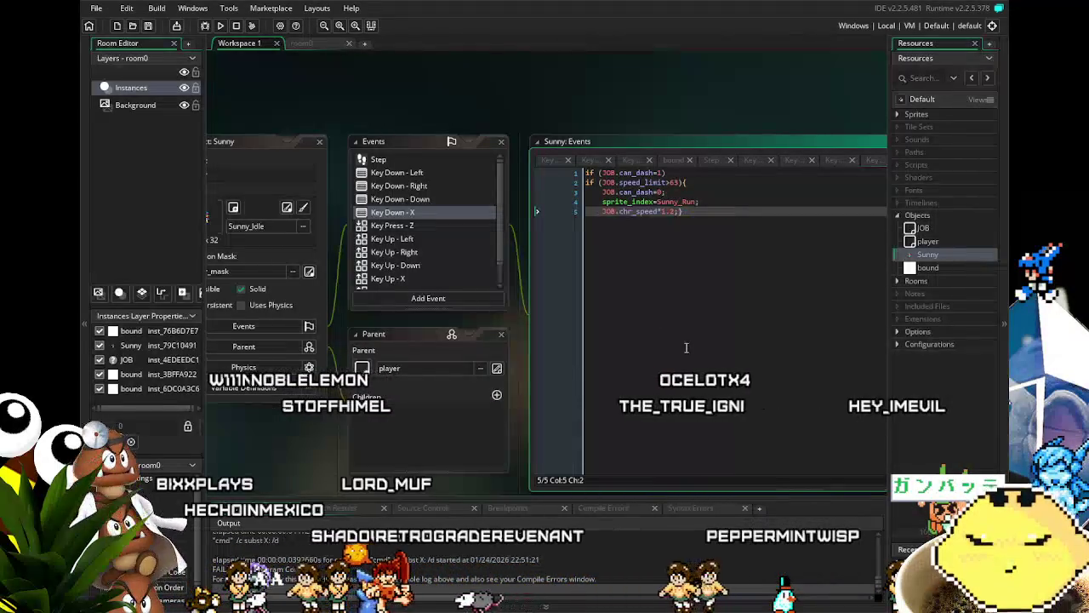
click(693, 348)
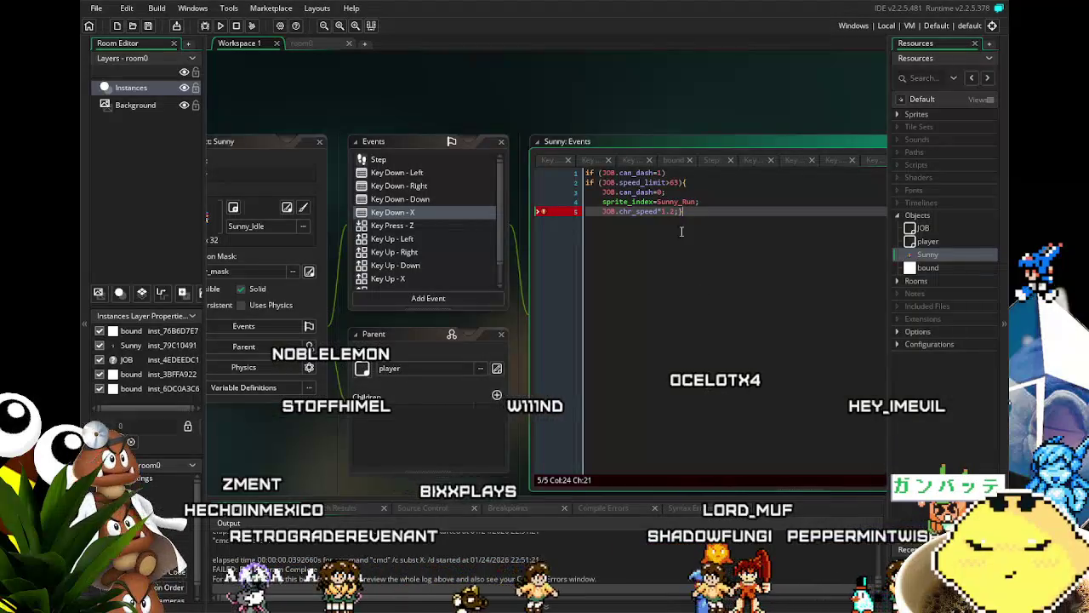
drag(679, 211, 582, 219)
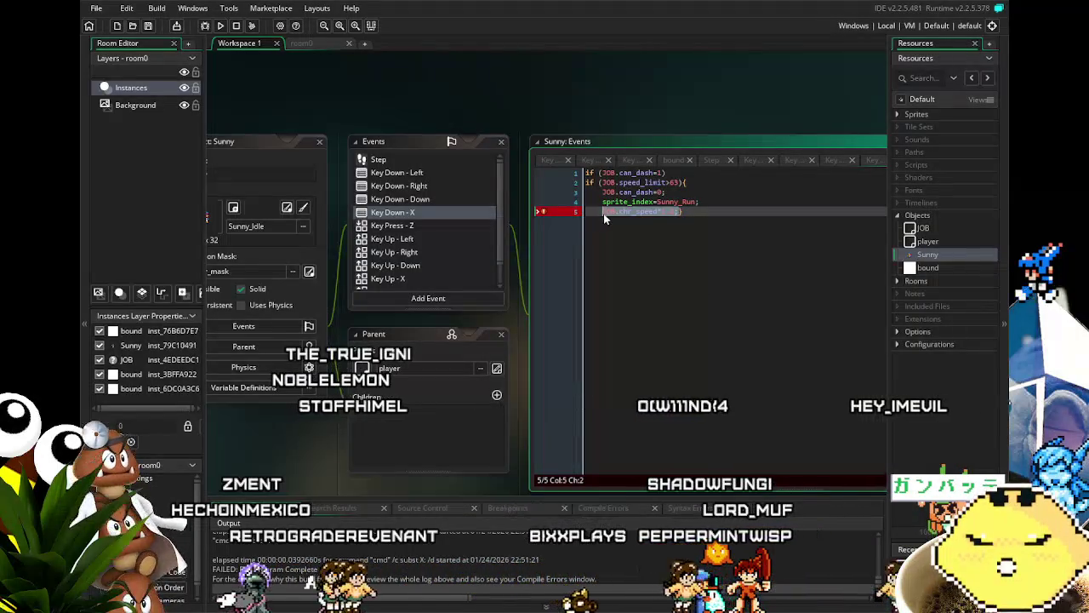
key(BackSpace)
Open a new line after JOB.can_dash=0; and start retyping the JOB.chr_speed= assignment there
click(671, 193)
key(Return)
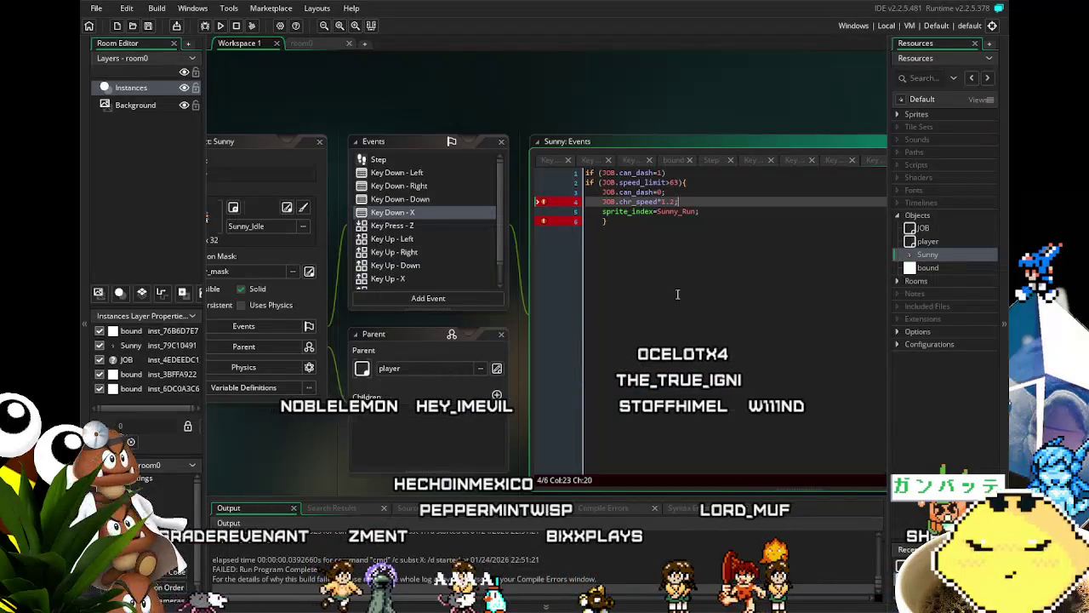
key(BackSpace)
key(BackSpace)
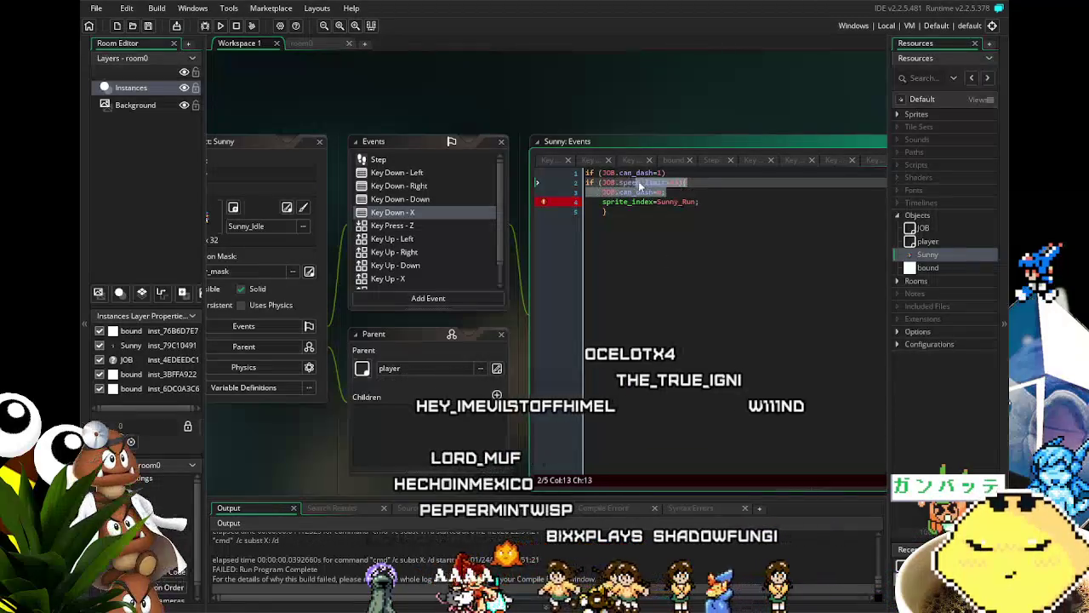
drag(664, 192, 620, 200)
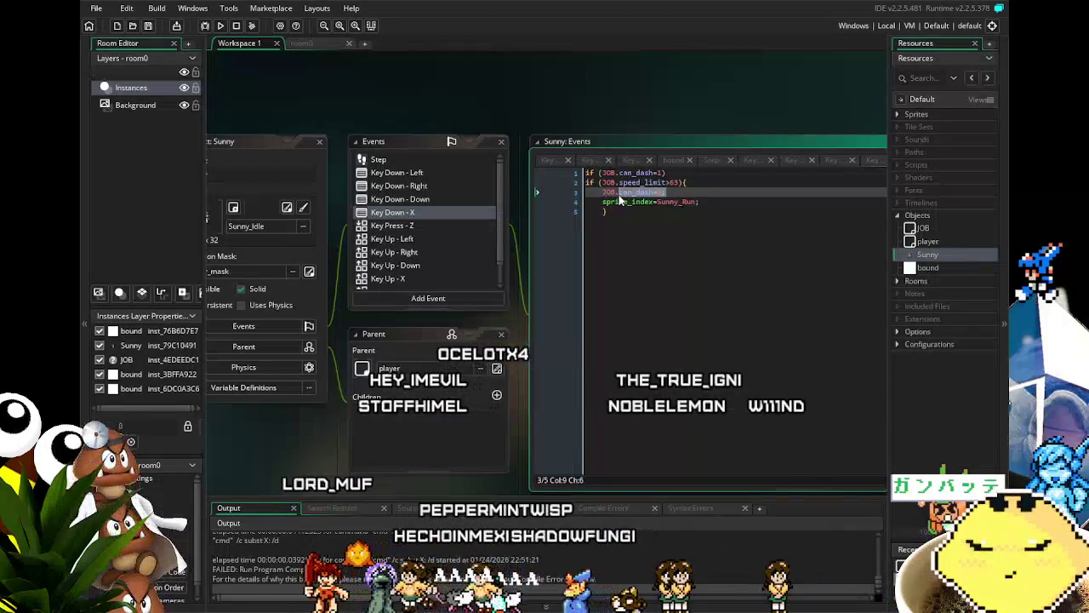
click(686, 195)
key(Return)
text(JOB.chr_speed*=1.2;)
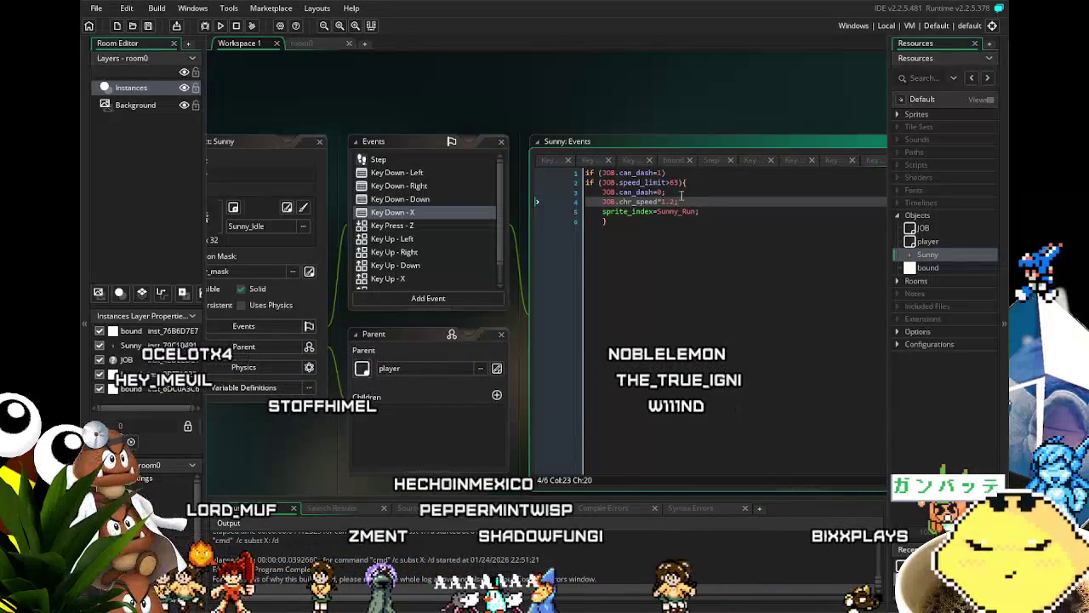
key(BackSpace)
key(BackSpace)
key(BackSpace)
text(;)
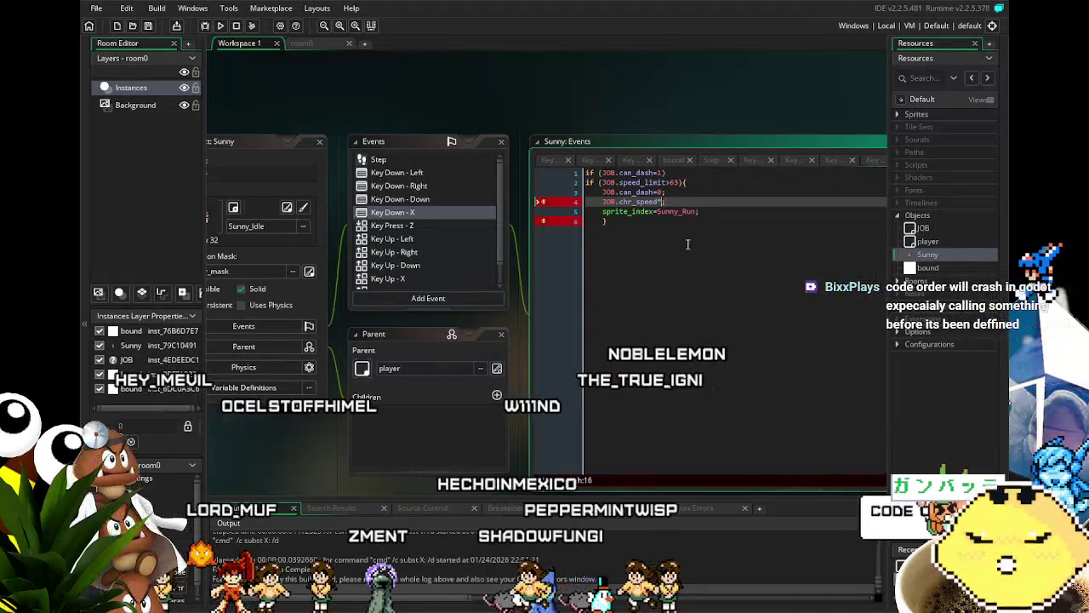
text(=2)
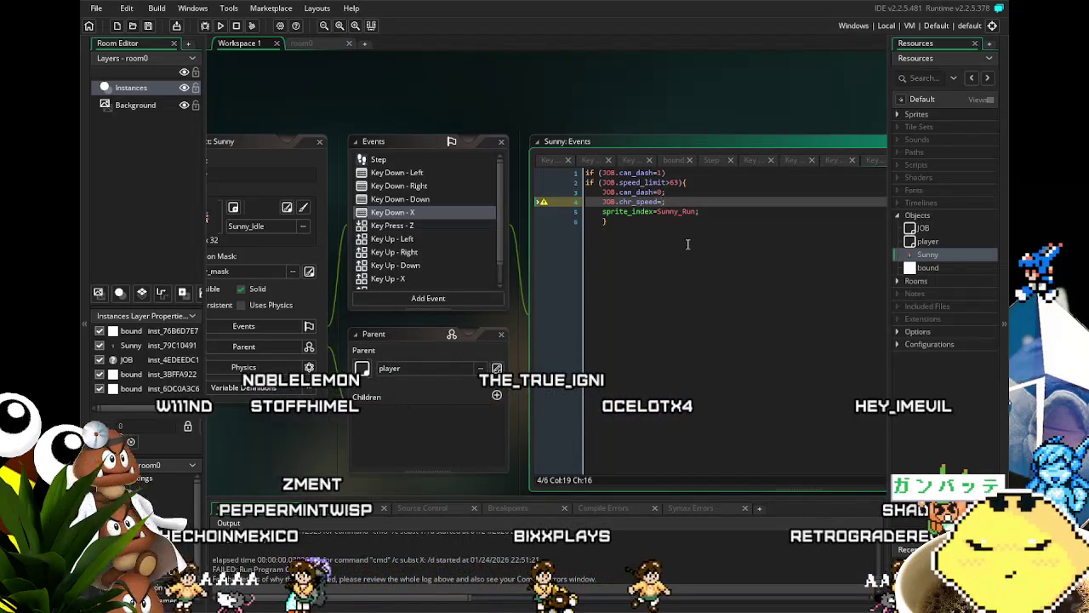
Complete line 4 as JOB.chr_speed=JOB.chr_speed*1.2; and save the project with Ctrl+S
text(B.chr)
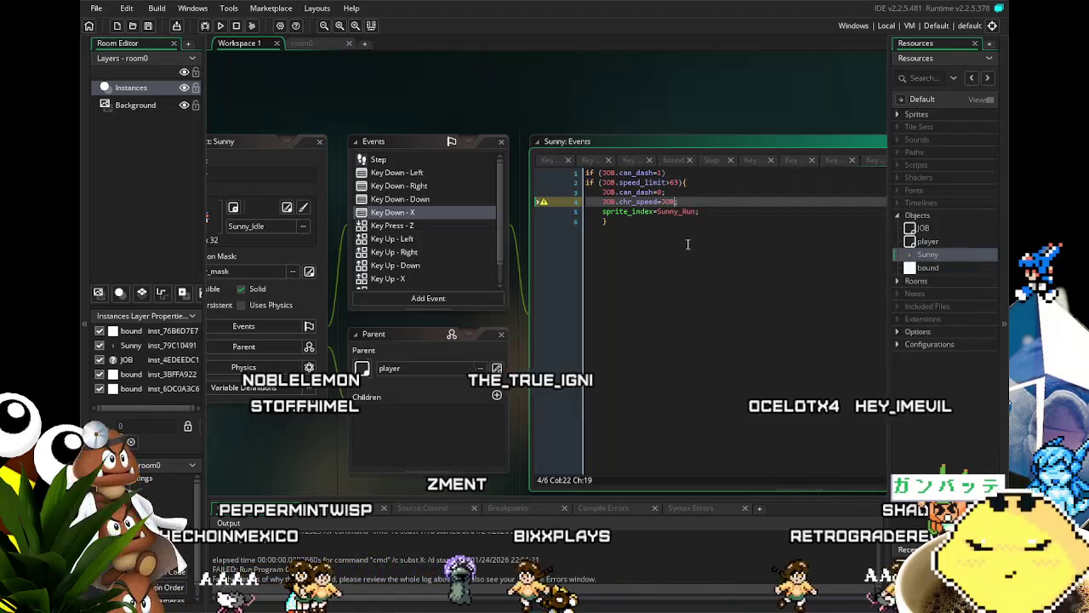
text(_speed)
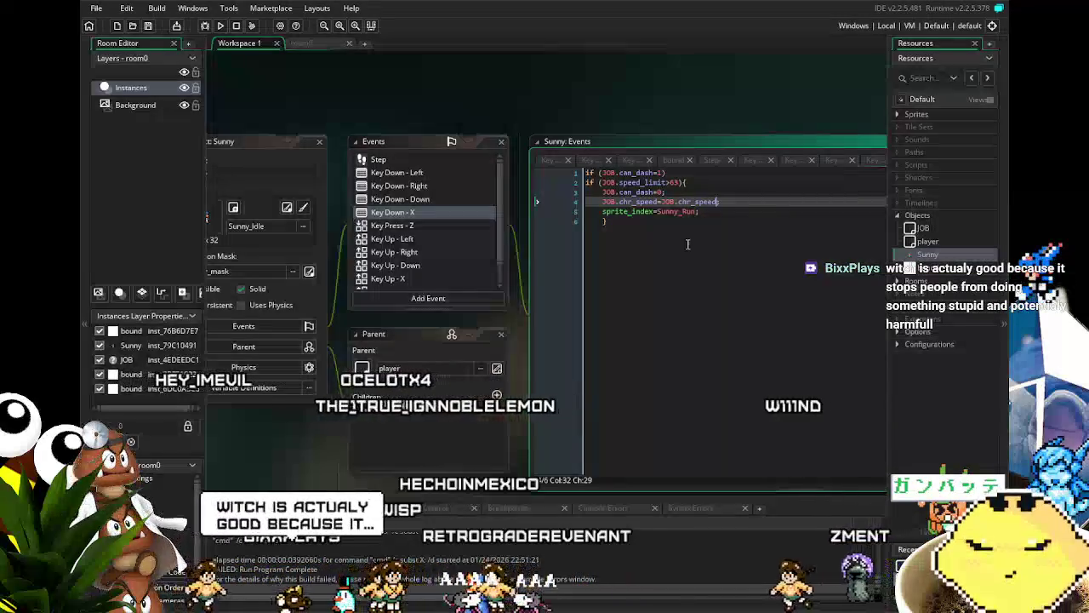
text(*)
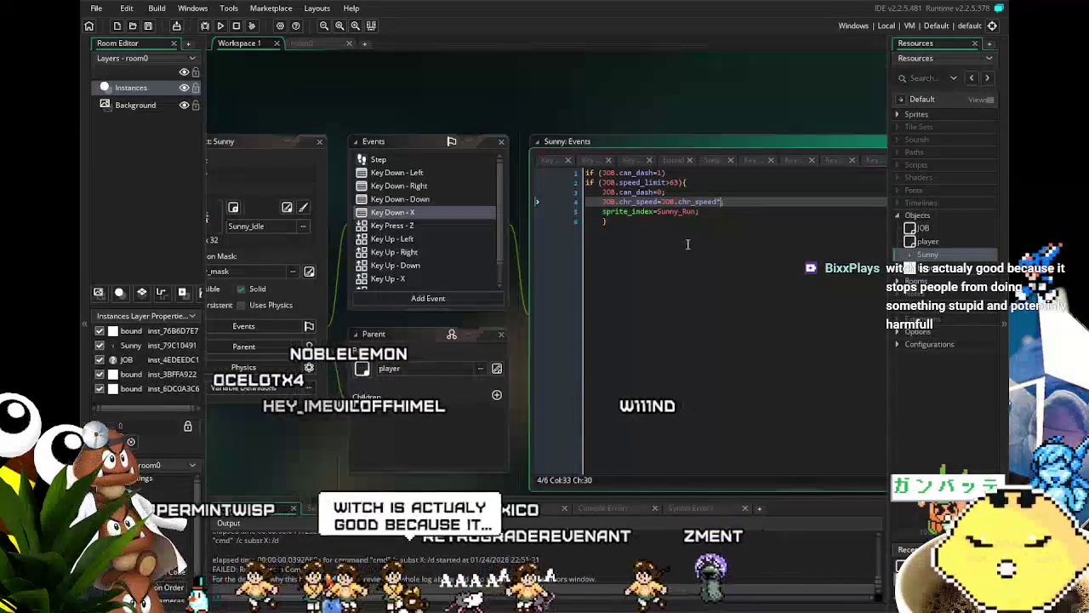
text(1.2)
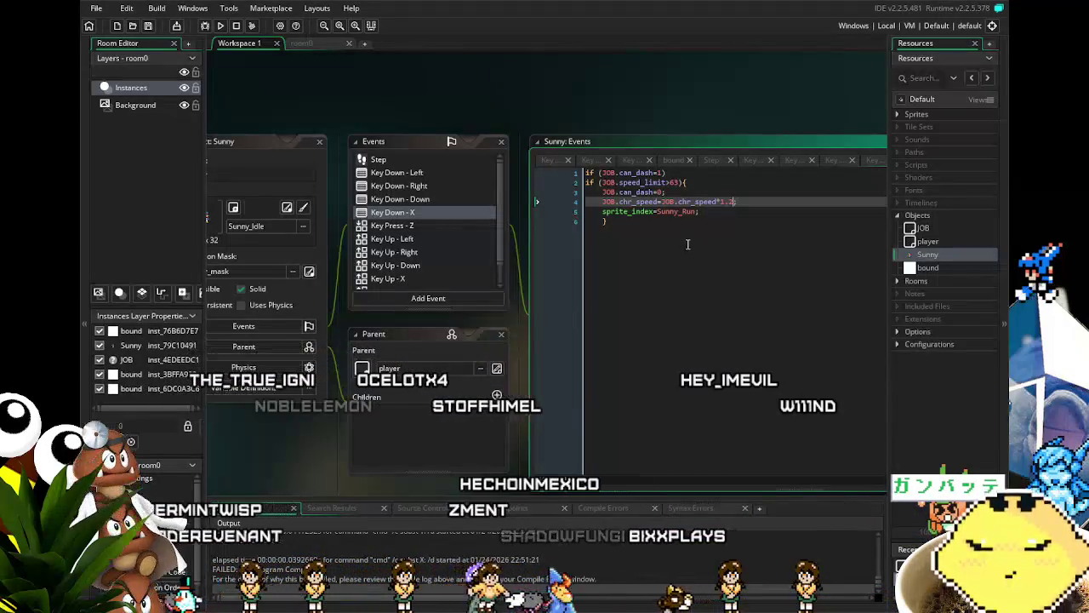
text(;)
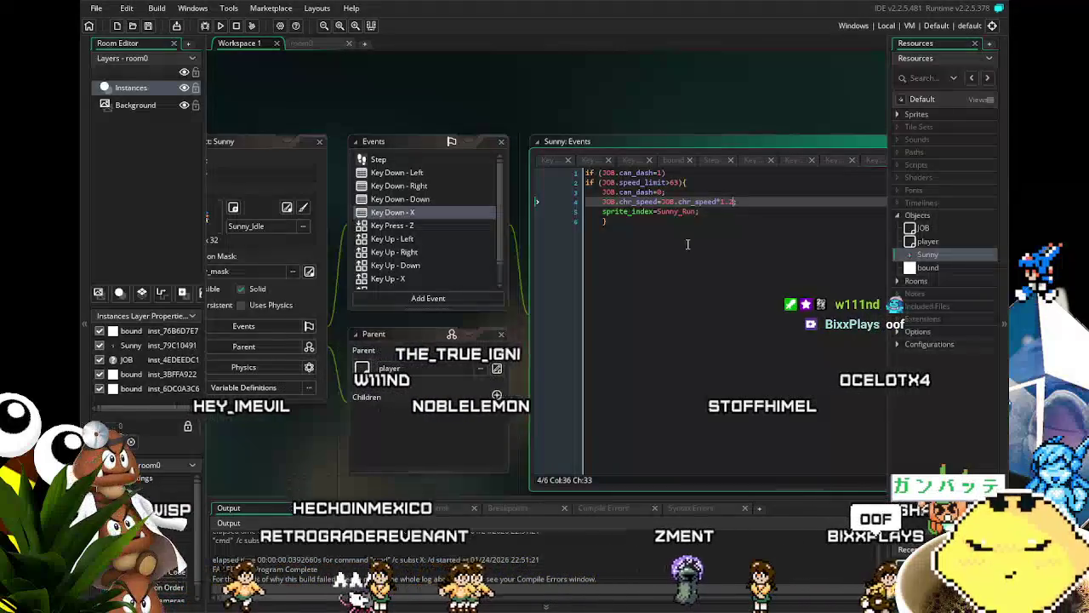
text(;)
key(ctrl+s)
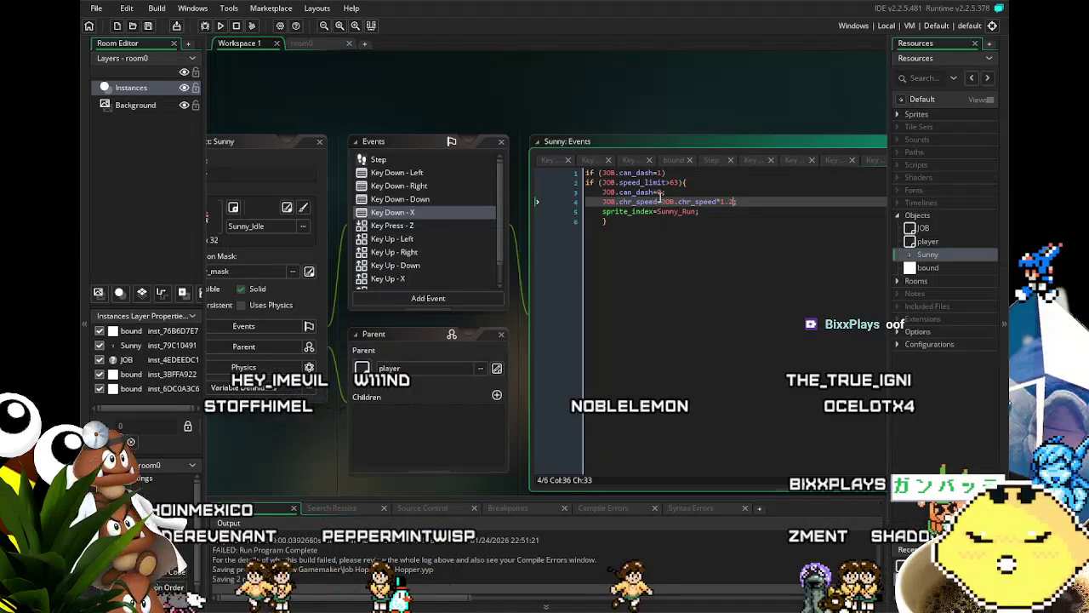
drag(664, 202, 605, 206)
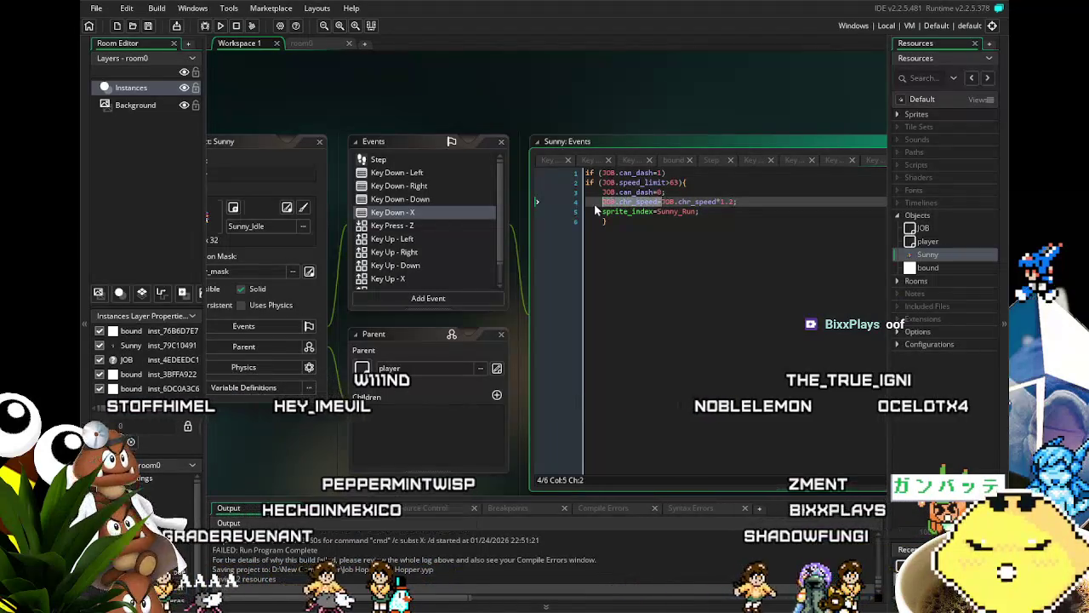
Delete the JOB.chr_speed= assignment on line 4, then undo to restore it
key(BackSpace)
click(696, 307)
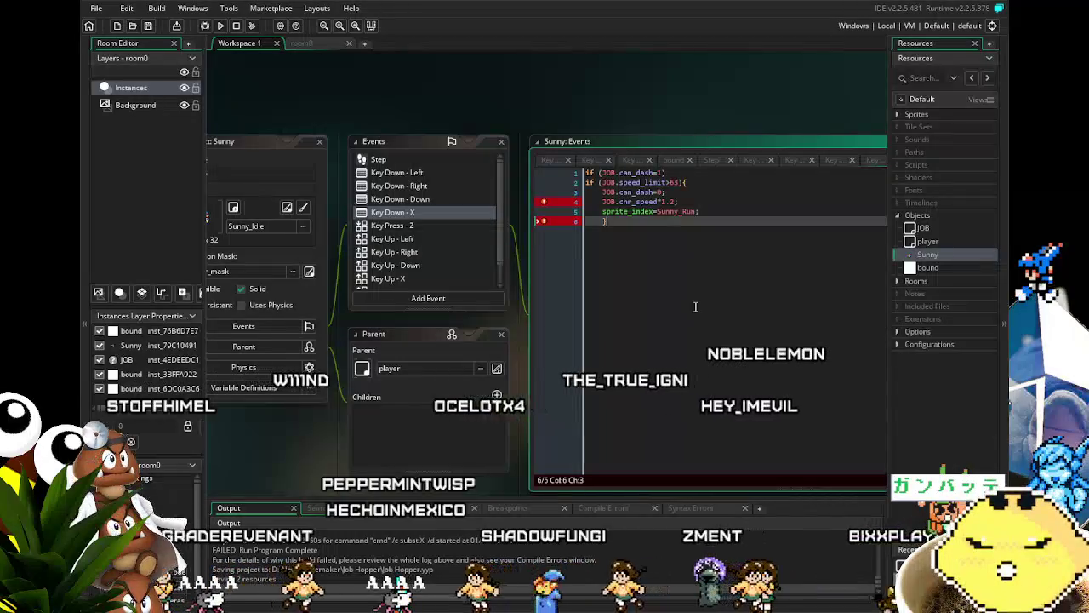
key(ctrl+z)
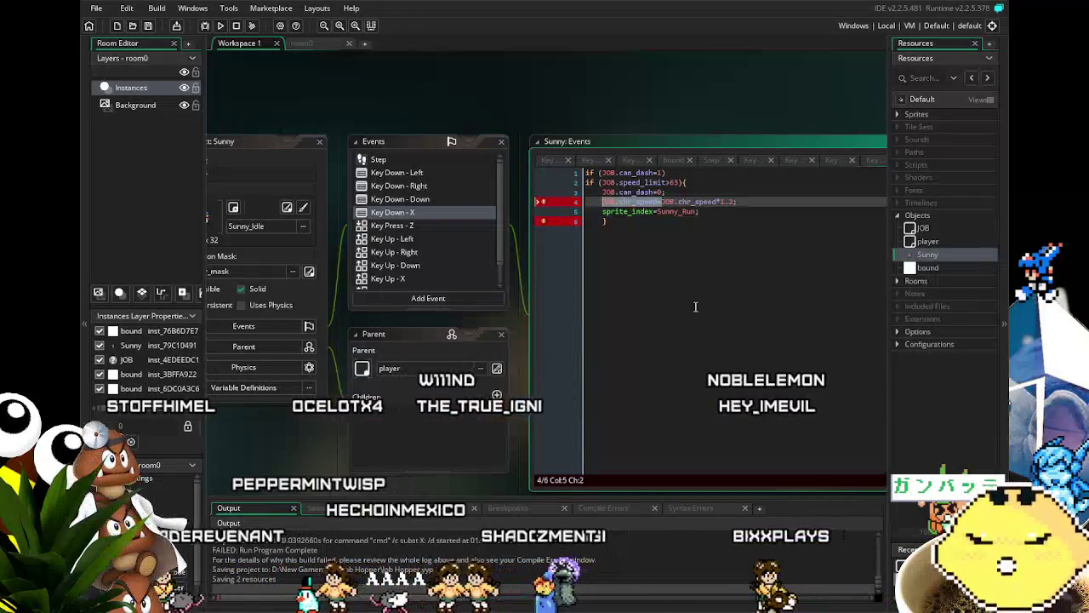
click(695, 307)
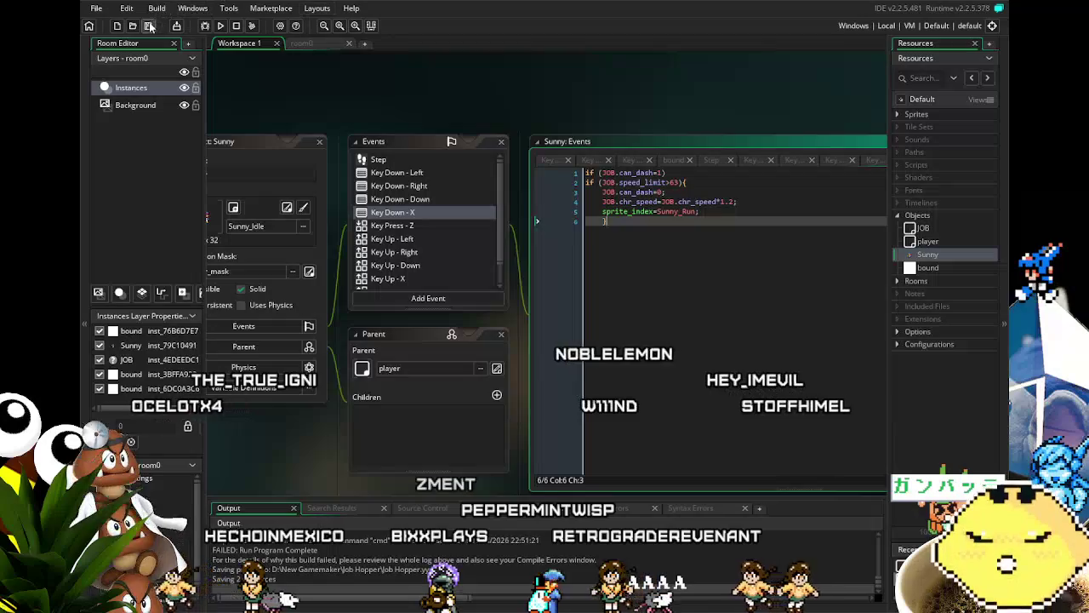
Save the project, launch a test run, and open the JOB object's Create event code
key(ctrl+s)
click(236, 26)
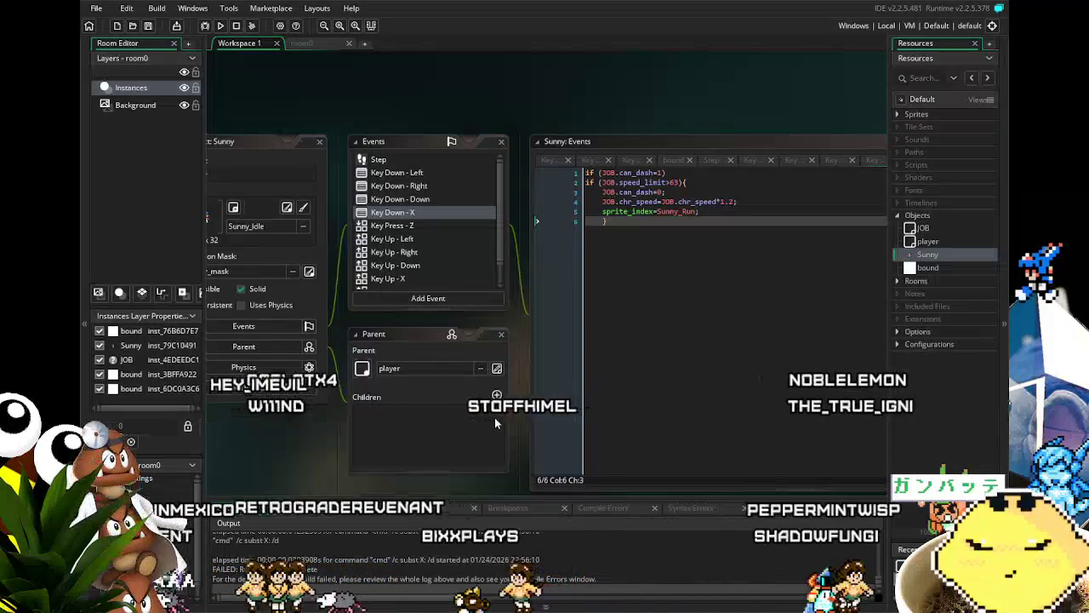
double_click(924, 228)
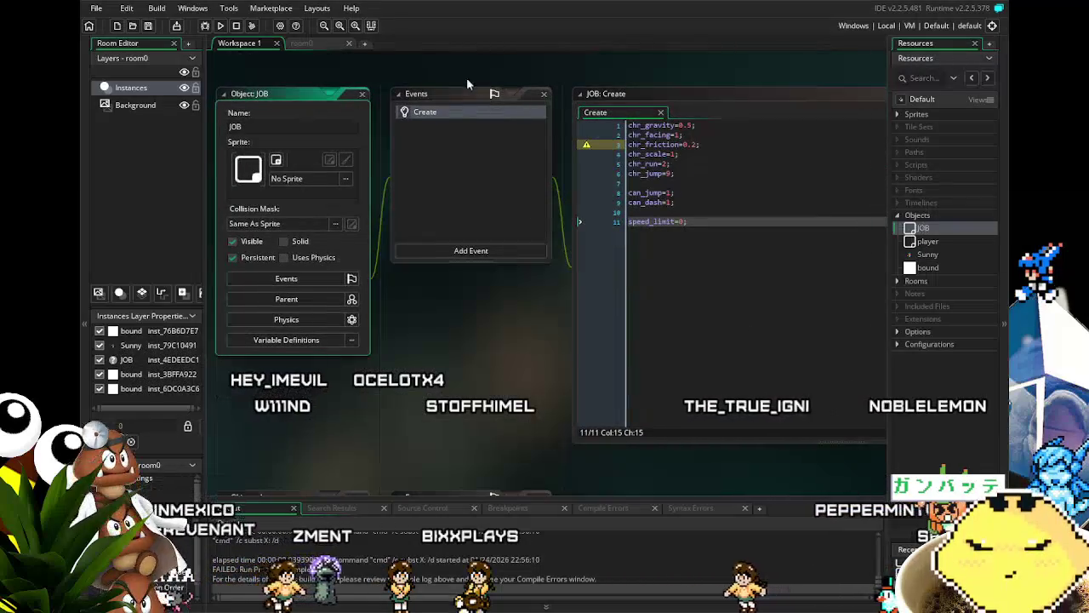
click(302, 43)
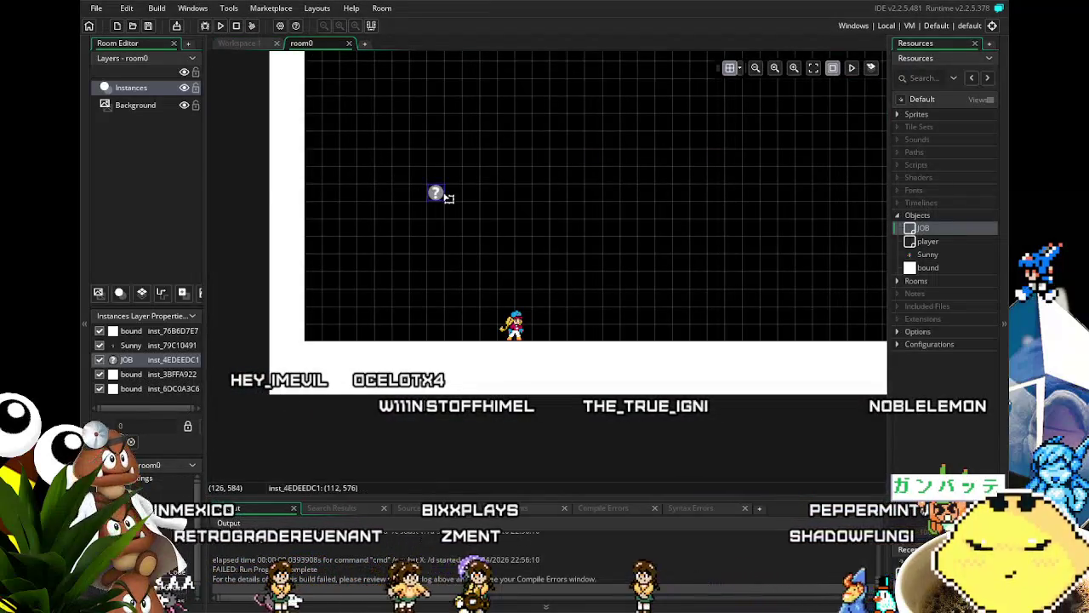
double_click(945, 229)
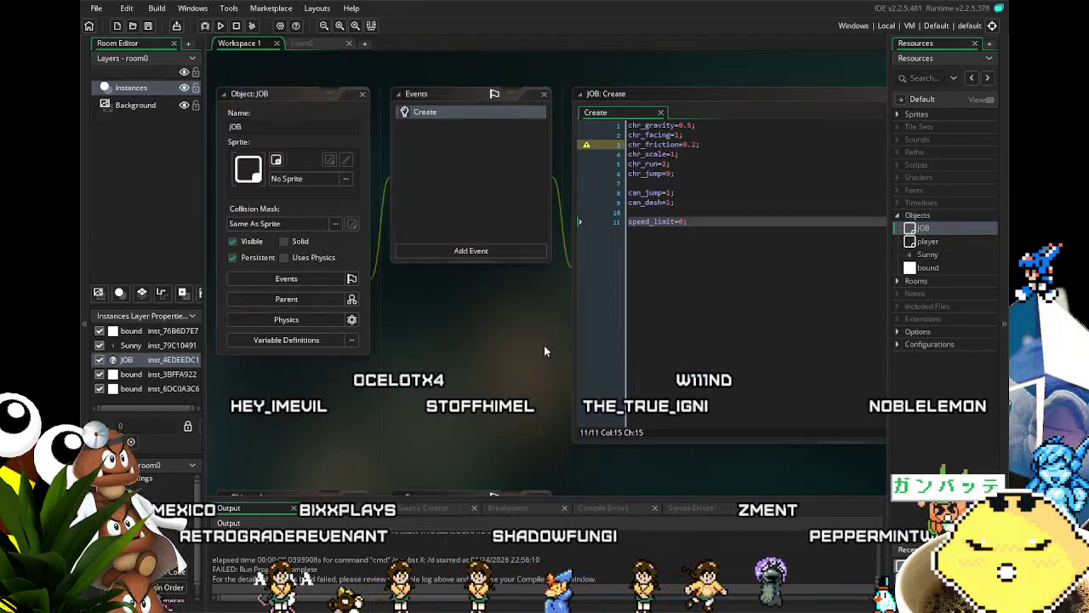
drag(545, 344, 477, 346)
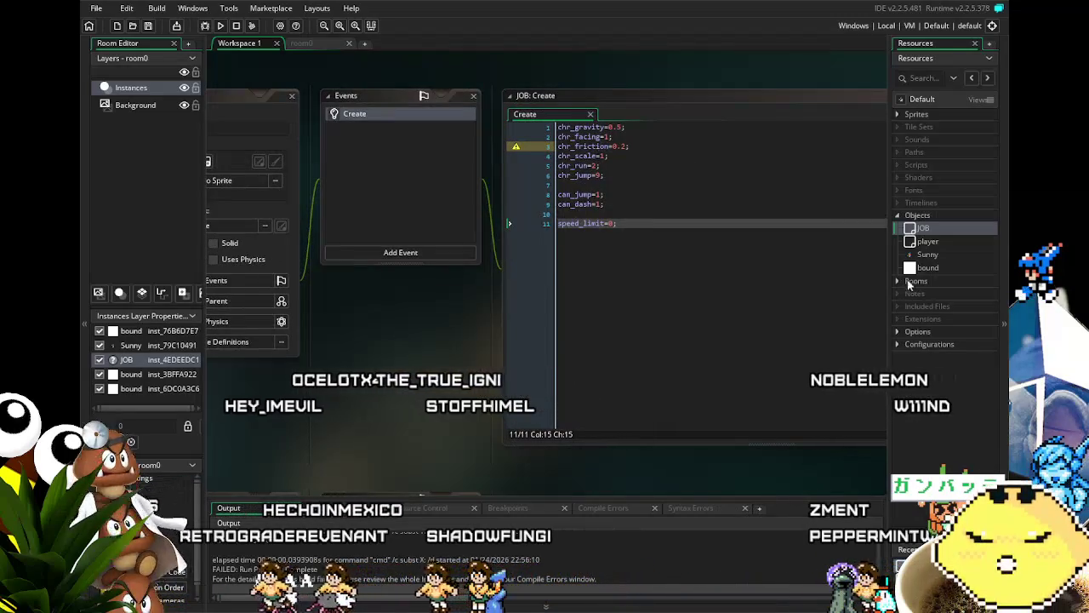
double_click(932, 255)
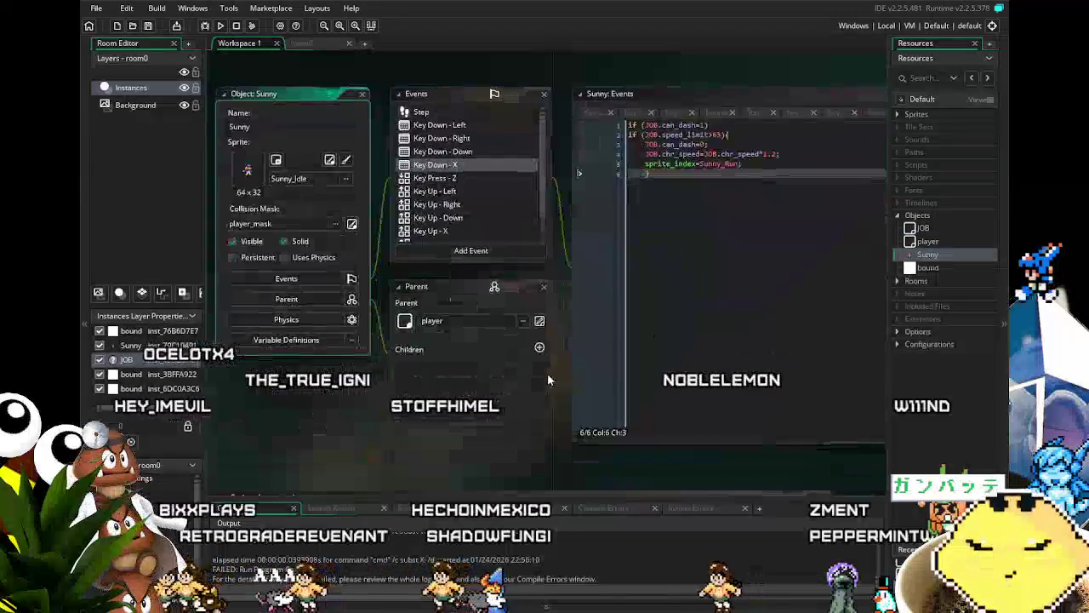
drag(587, 376, 490, 394)
click(480, 187)
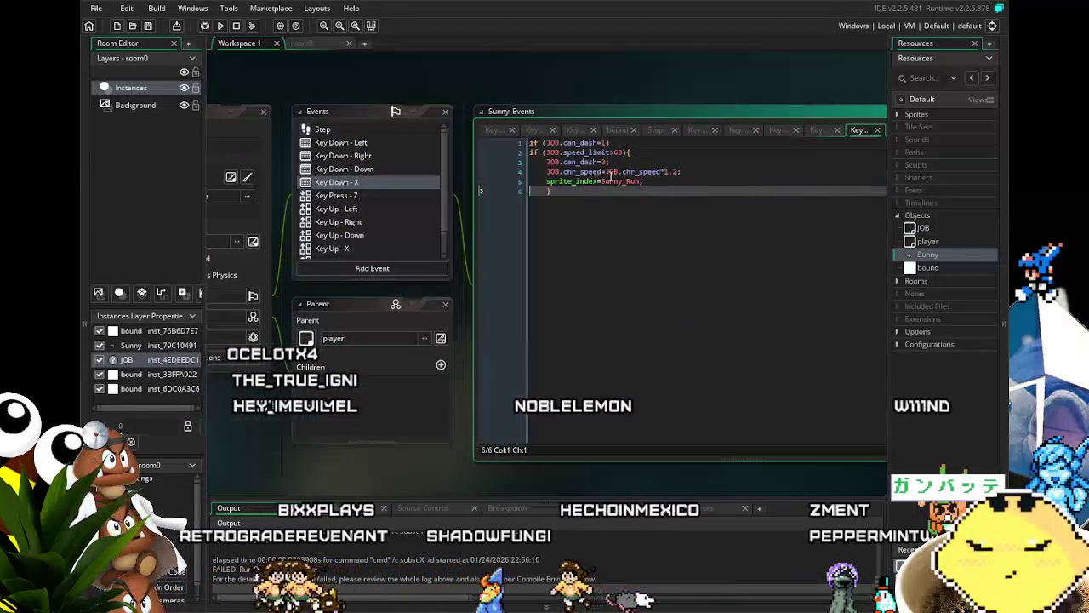
Change line 4 to JOB.chr_run=JOB.chr_run*1.2, save the project, and launch a test build
click(599, 172)
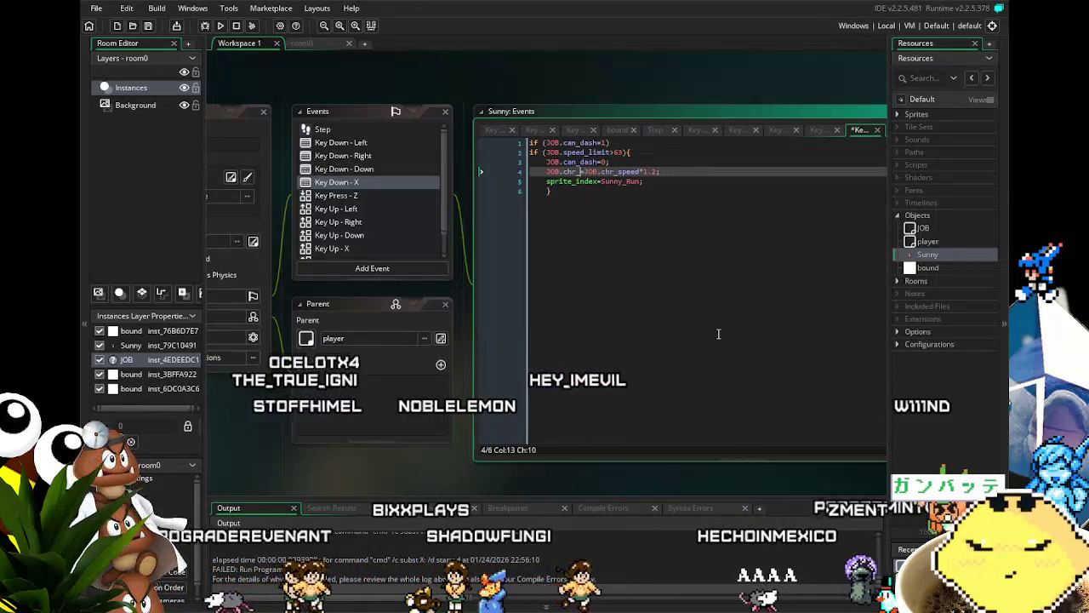
text(run)
key(Right)
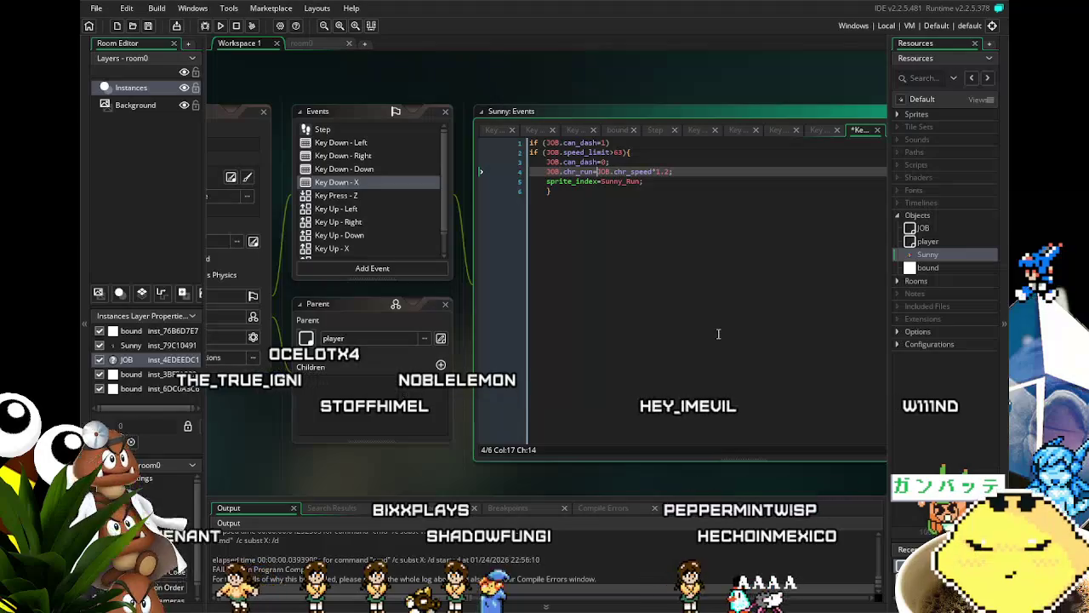
key(BackSpace)
key(BackSpace)
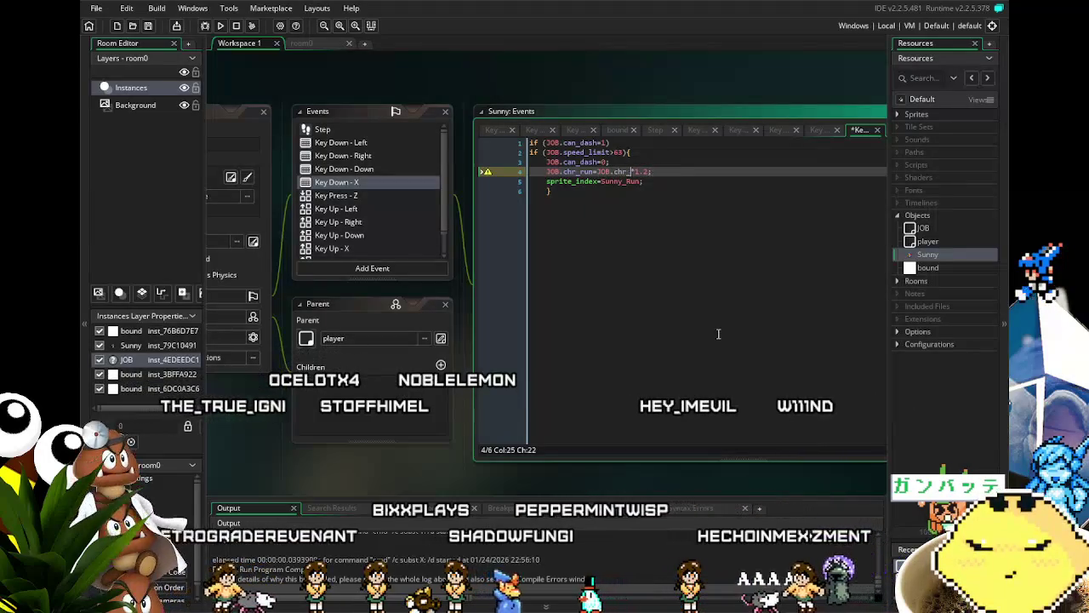
text(run)
key(Down)
key(Down)
key(ctrl+s)
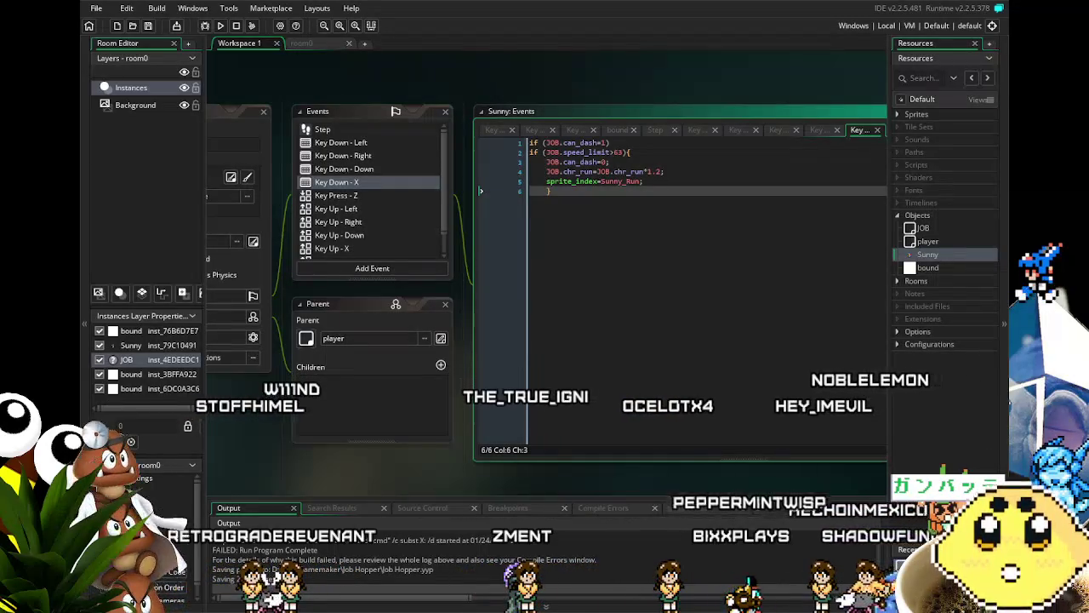
key(F5)
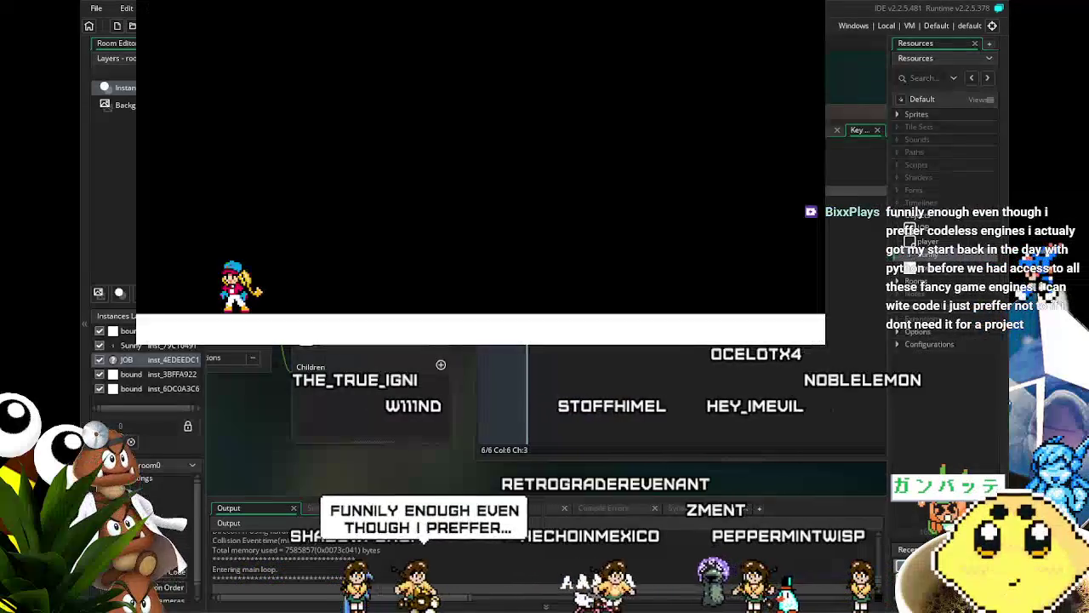
Run Sunny left and right across the room, jumping along the way
key(Right)
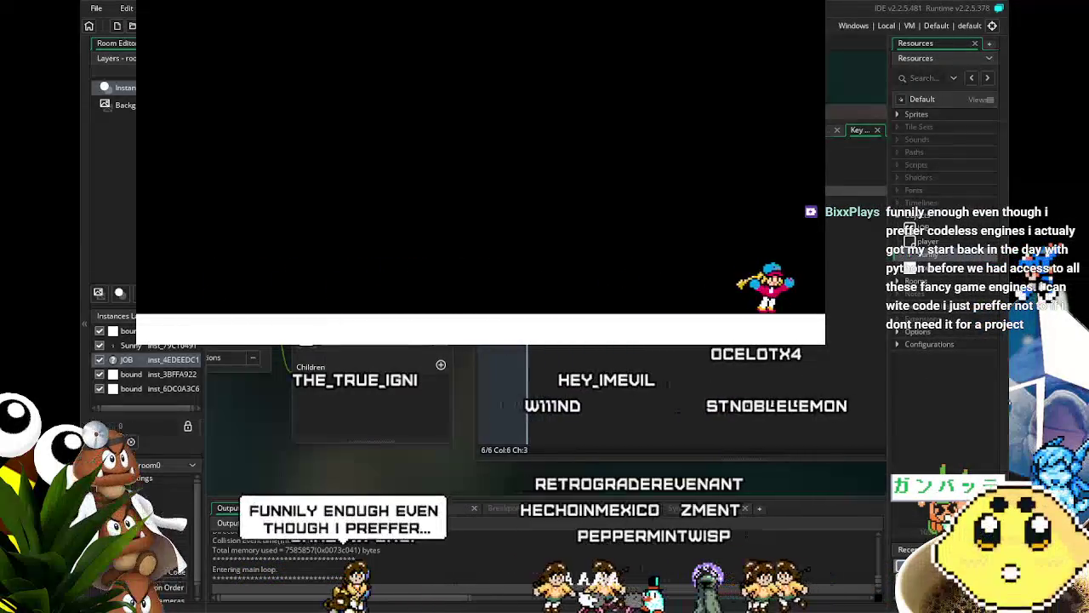
key(Left)
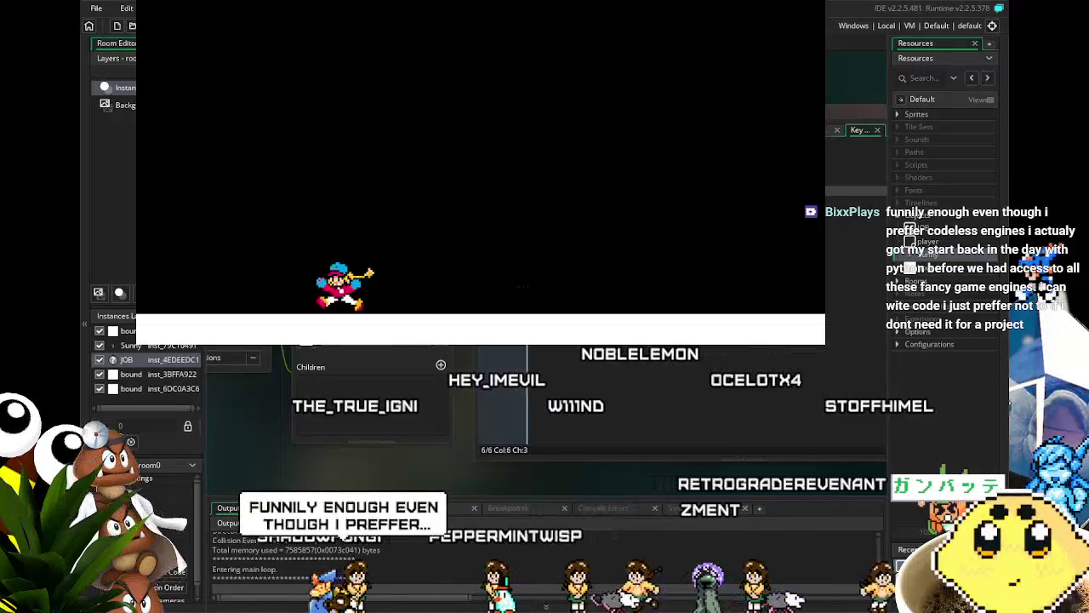
key(space)
key(space)
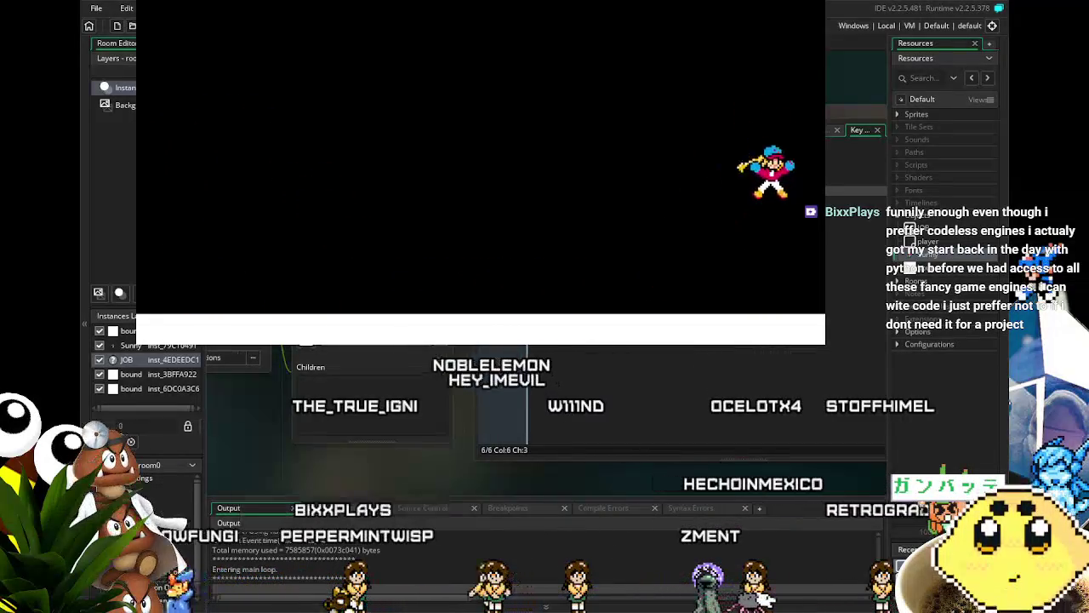
key(Left)
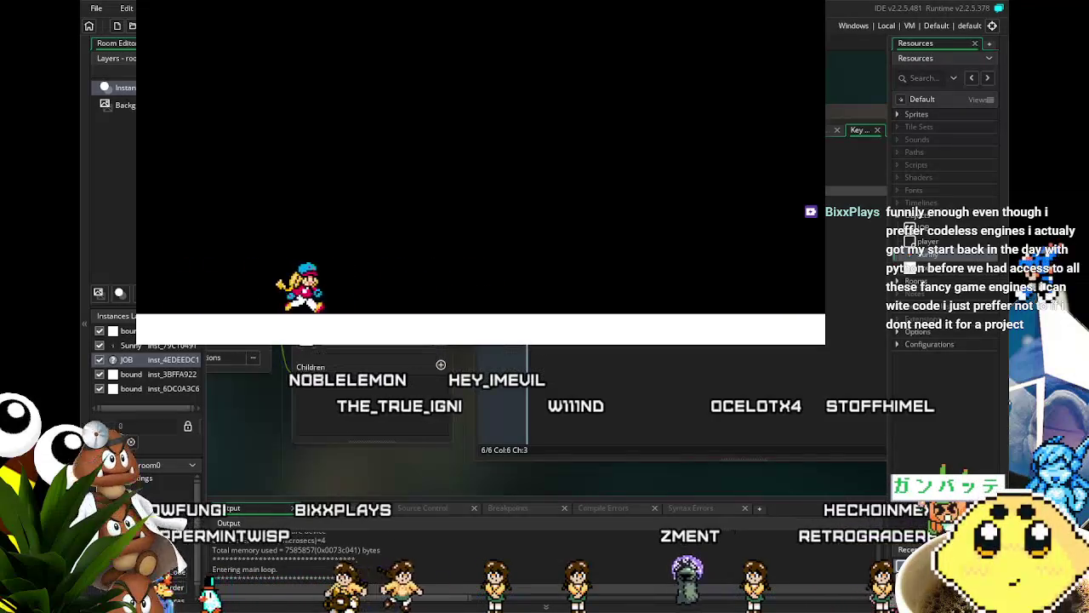
key(Left)
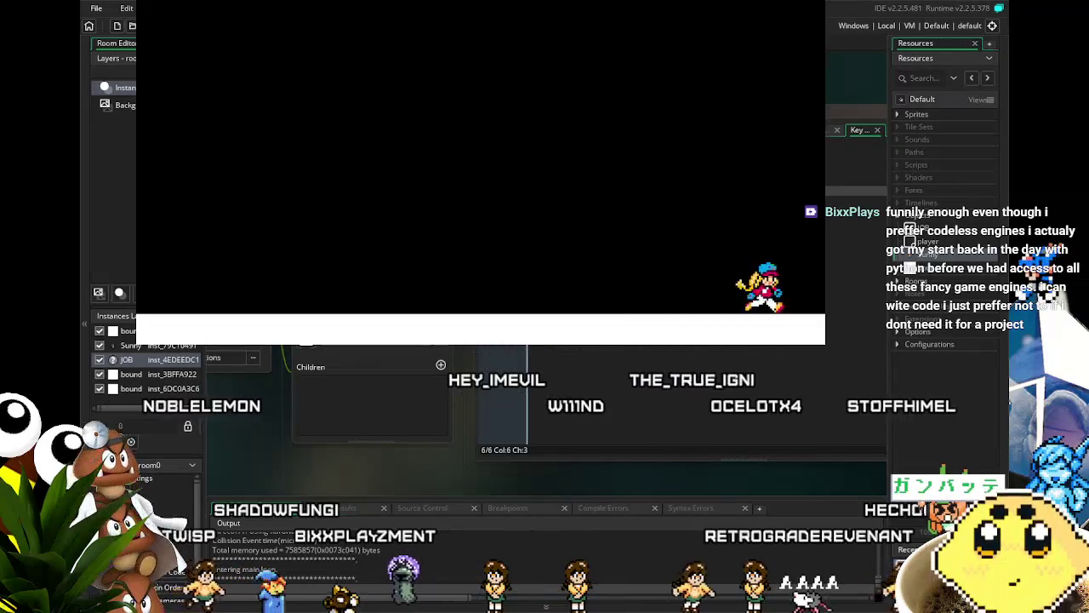
key(Left)
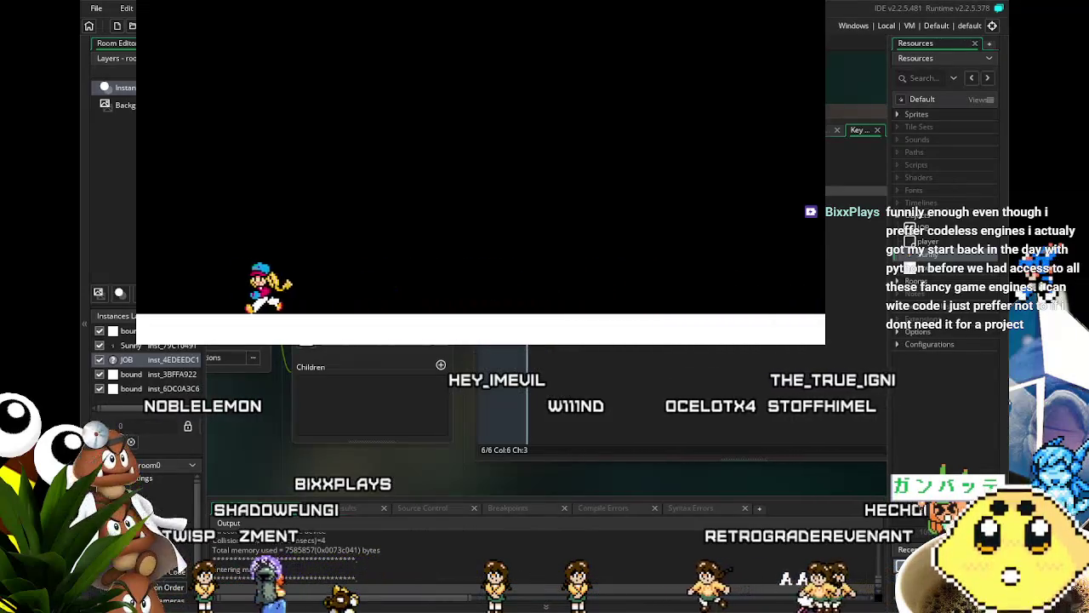
key(Left)
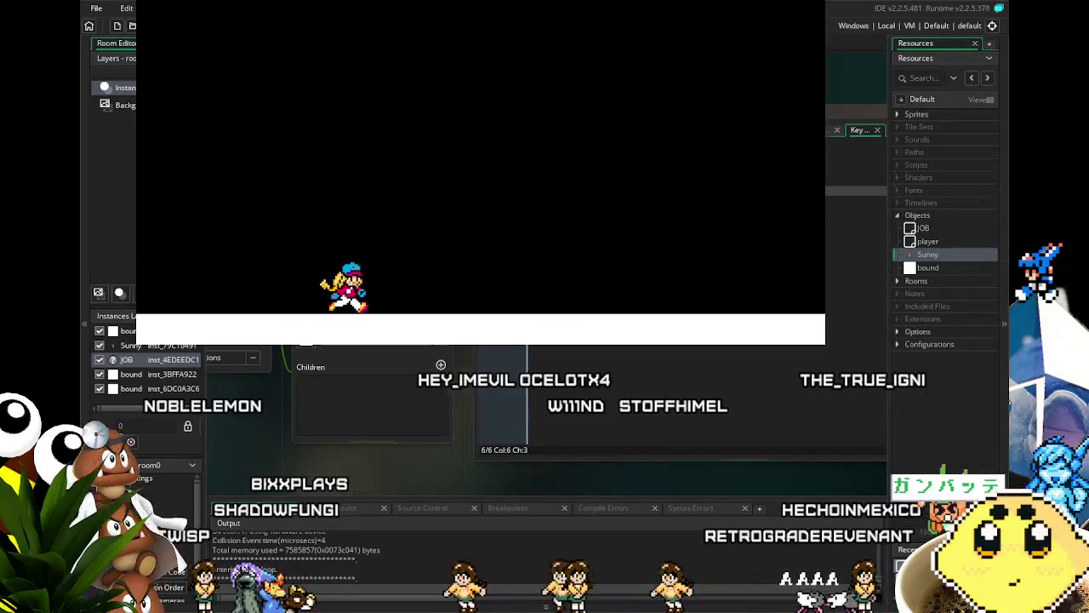
key(Right)
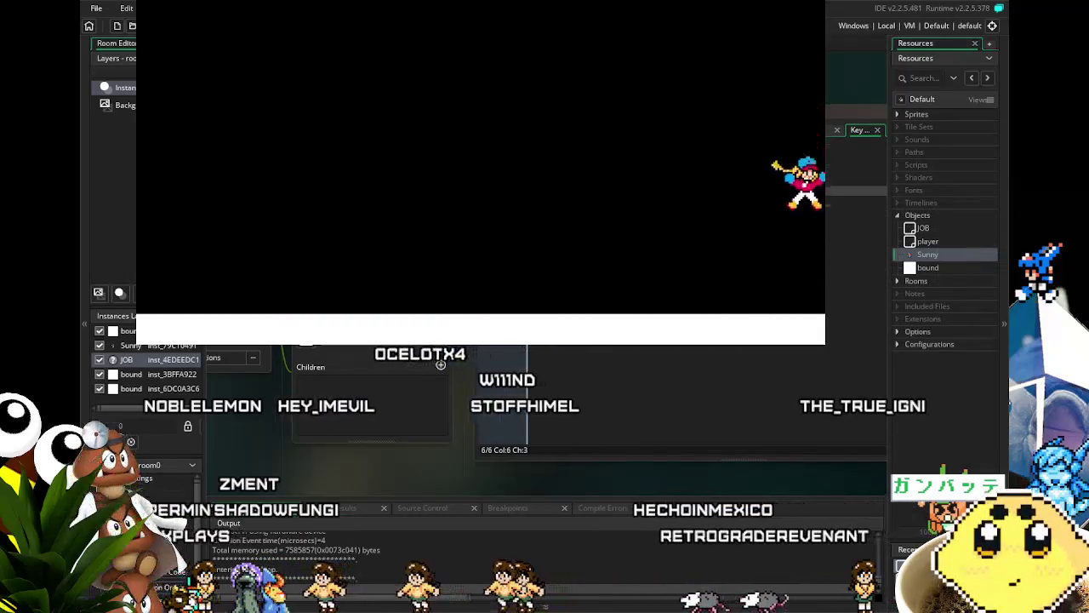
key(Left)
key(Left)
key(space)
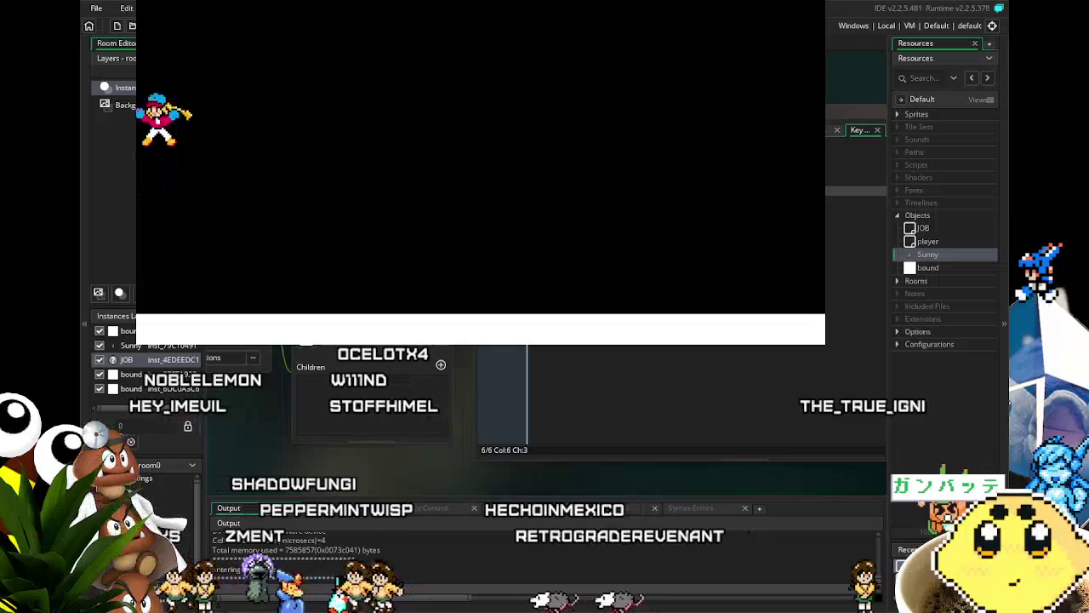
Jump around the room and dash Sunny left and right in mid-air to test dash distance
key(Left)
key(Right)
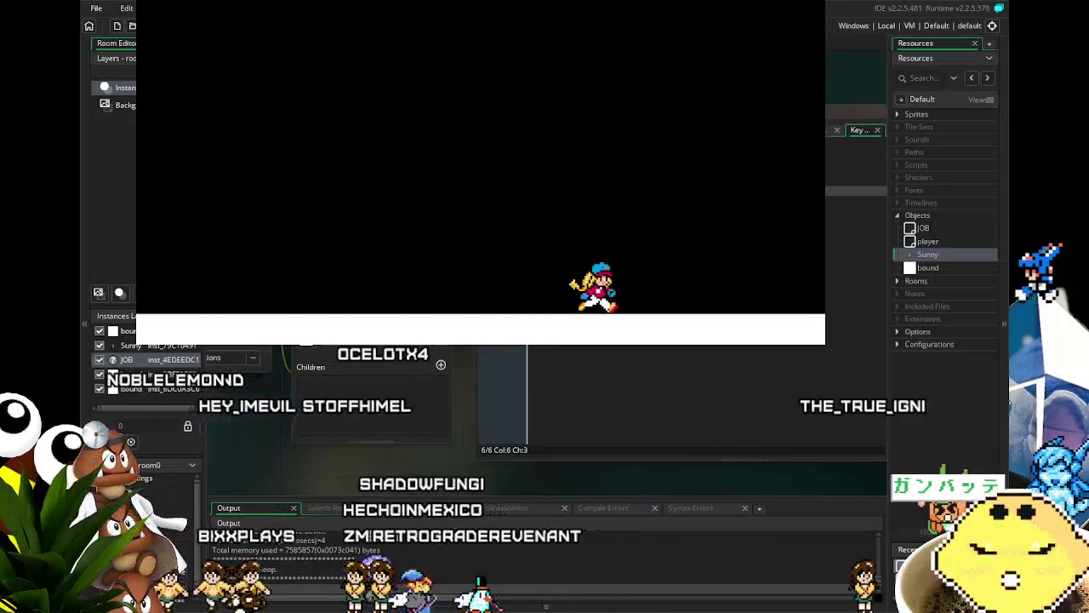
key(Left)
key(Right)
key(space)
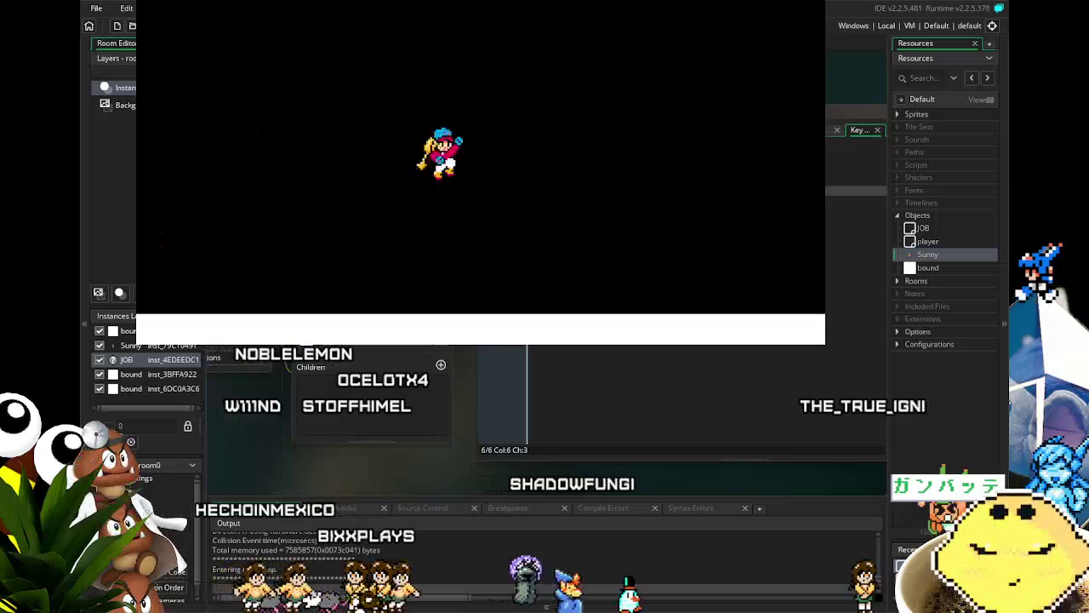
key(Left)
key(Right)
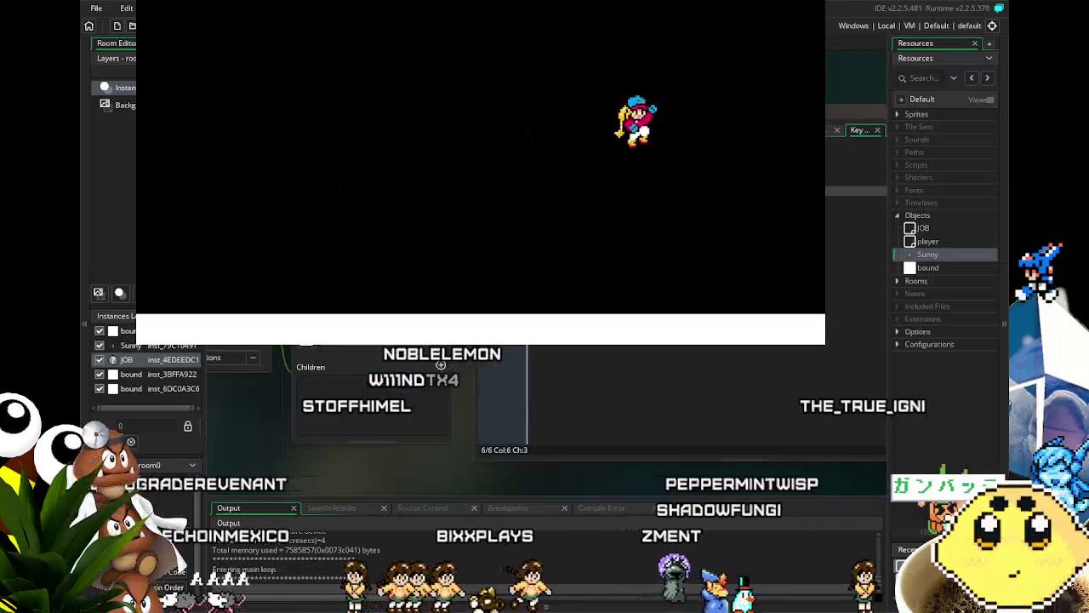
key(Left)
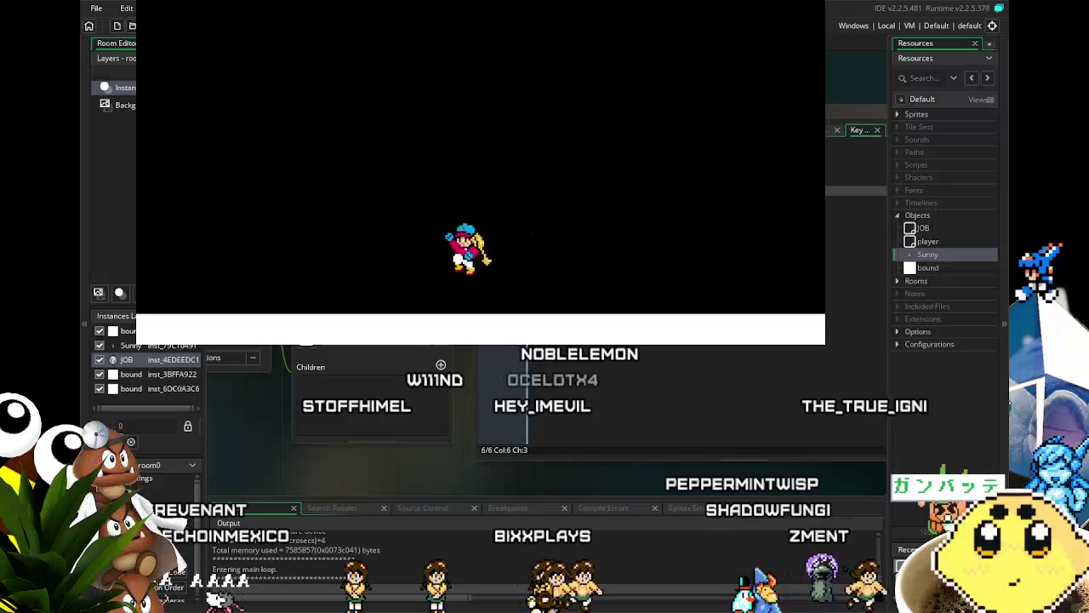
key(space)
key(Right)
key(Left)
key(space)
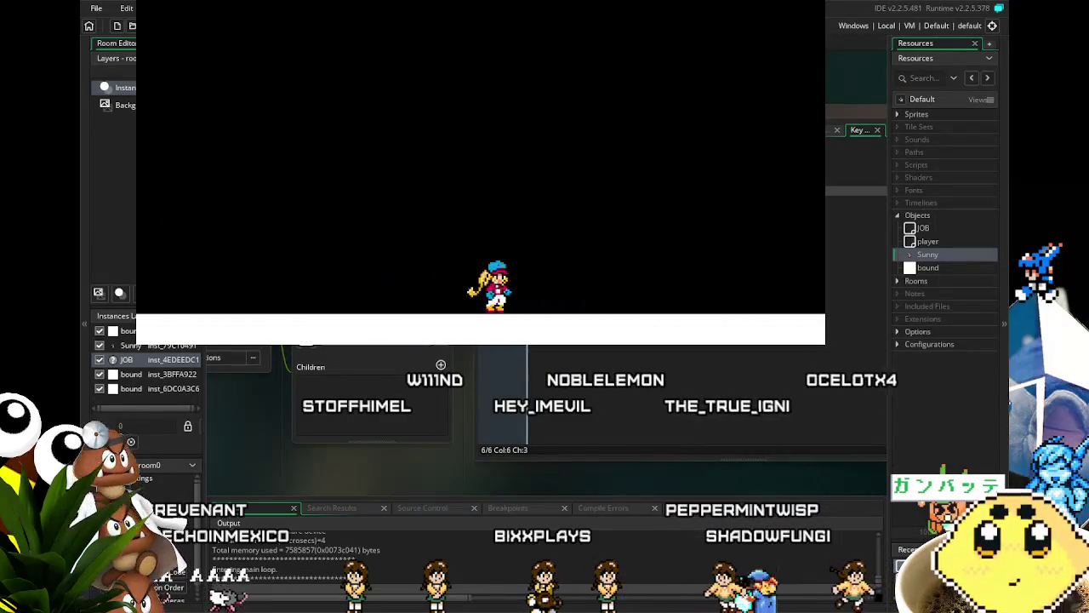
Run and dash Sunny back and forth between the floor's left and right walls
key(Right)
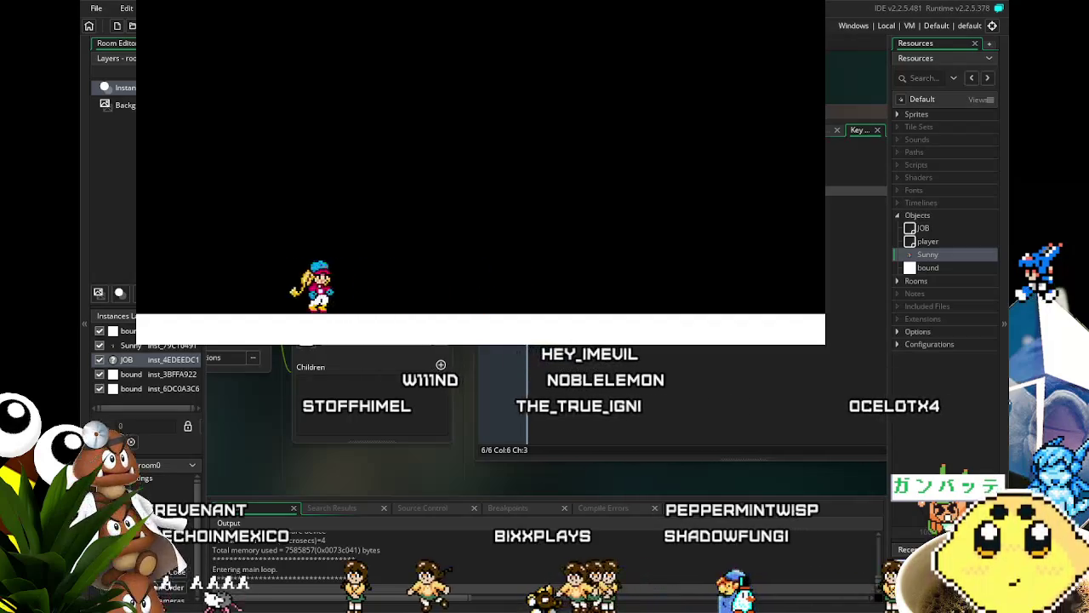
key(Right)
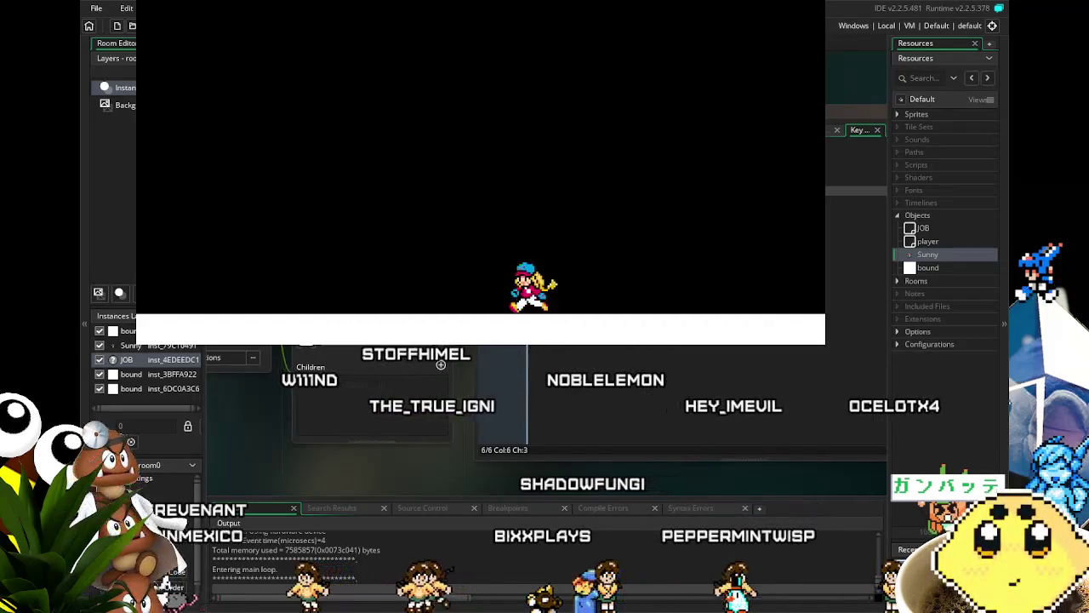
key(Left)
key(Right)
key(Left)
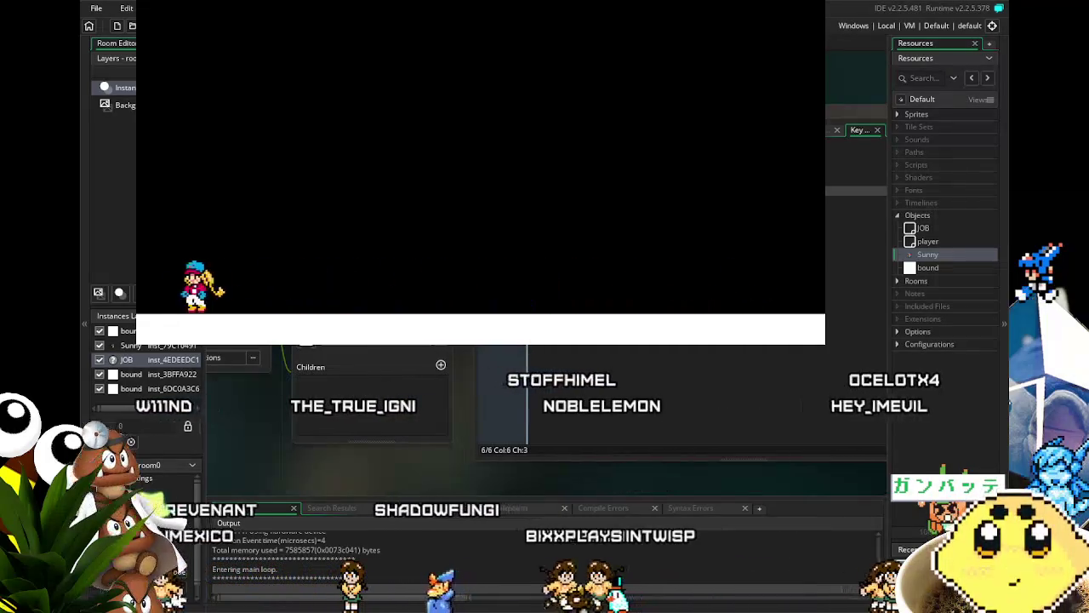
key(Right)
key(Left)
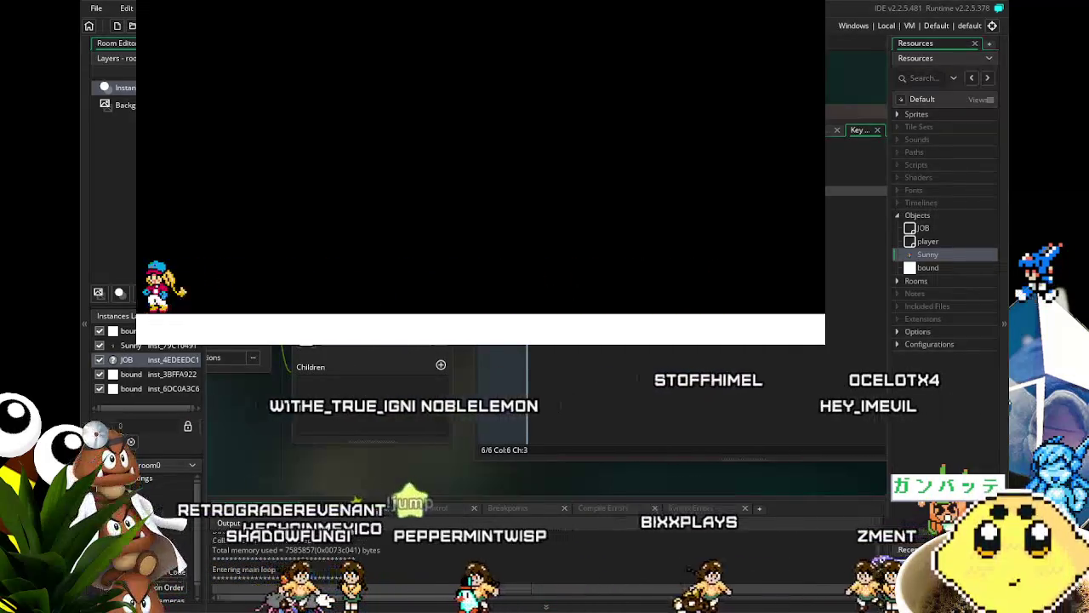
key(Right)
key(Left)
key(Right)
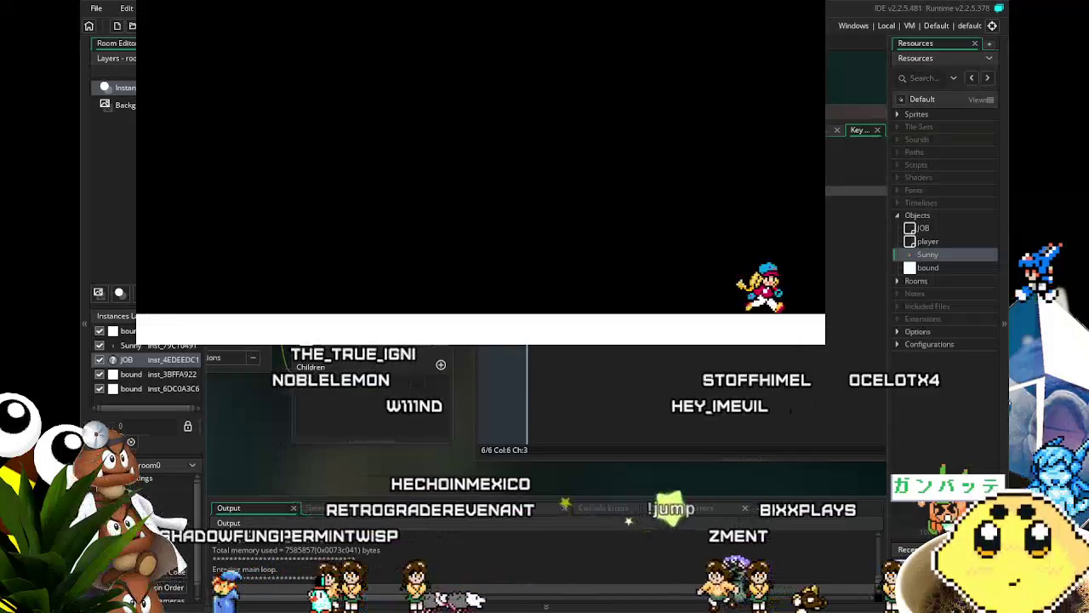
key(Left)
key(Right)
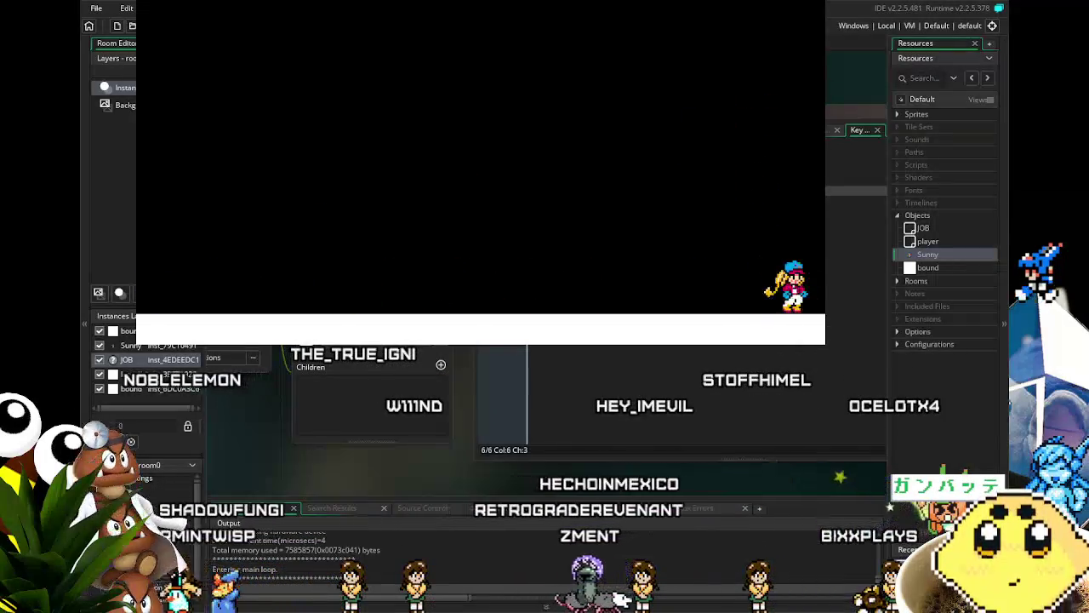
key(Left)
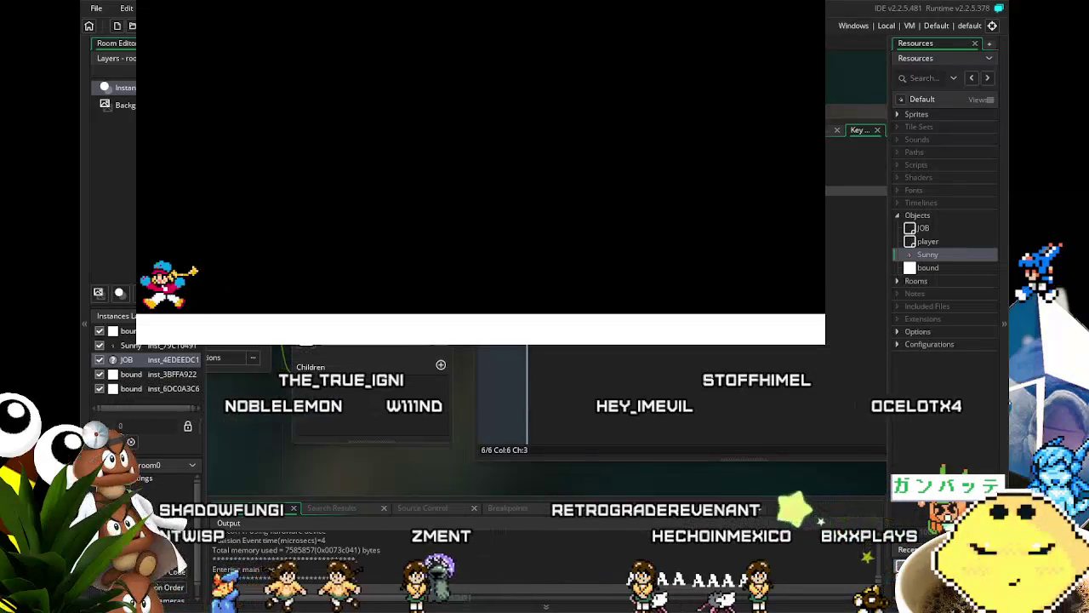
key(Right)
key(Left)
key(Left)
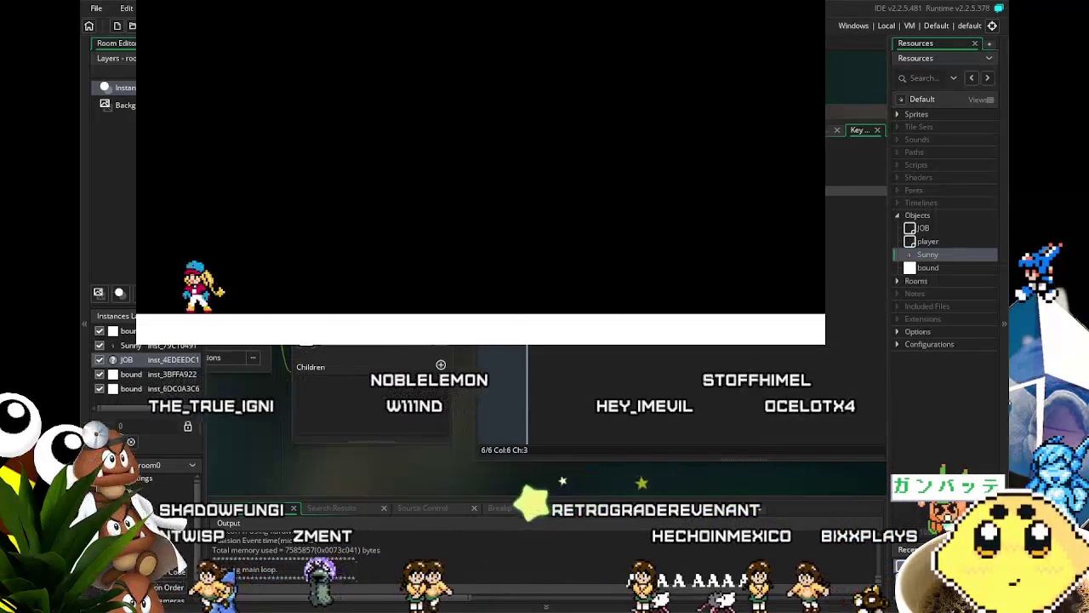
key(Right)
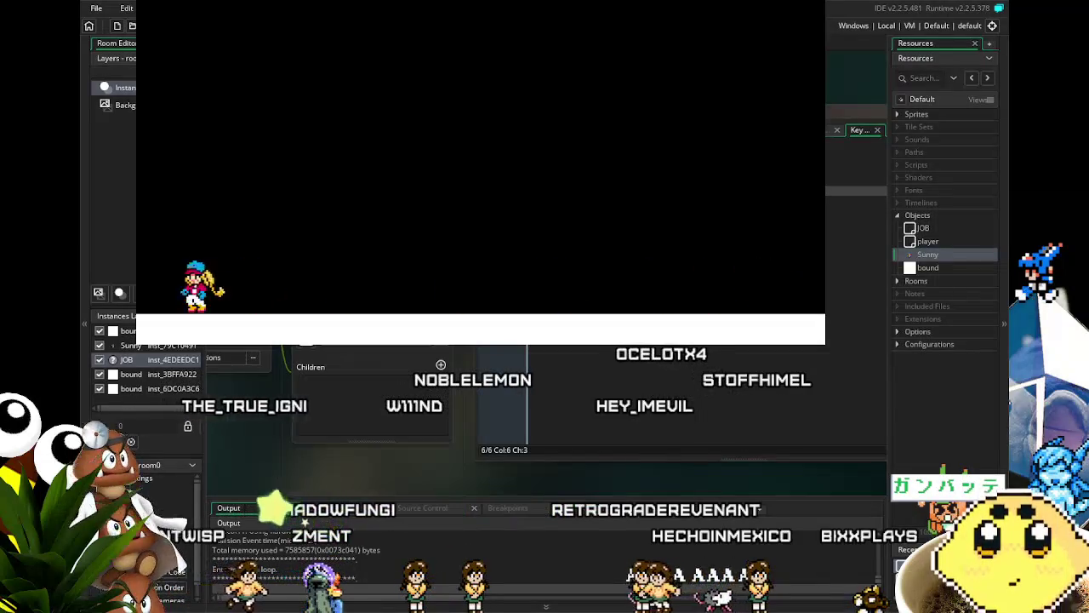
key(Left)
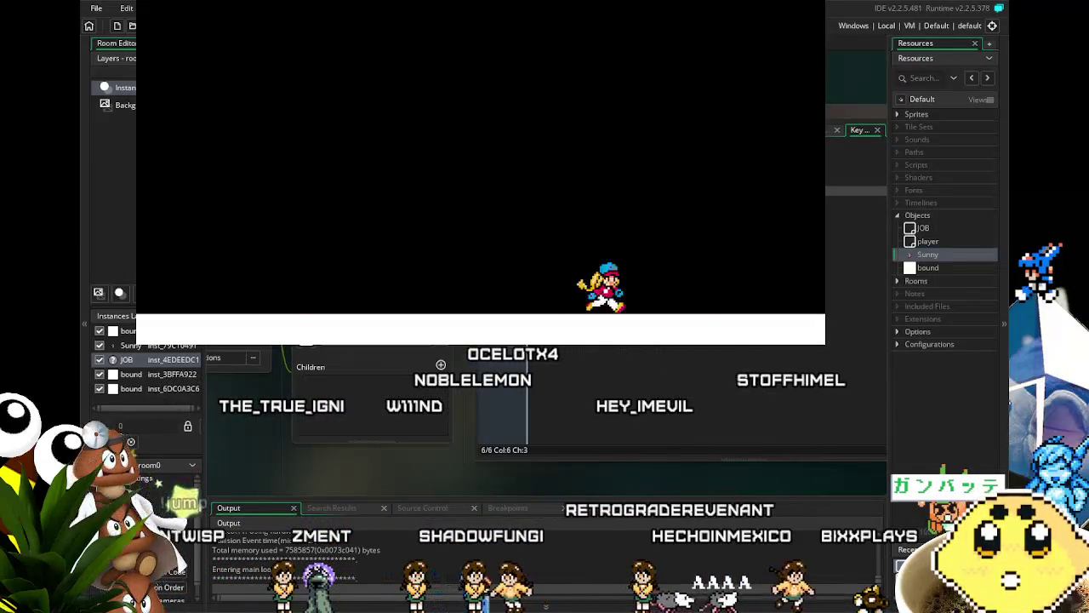
key(Right)
key(Left)
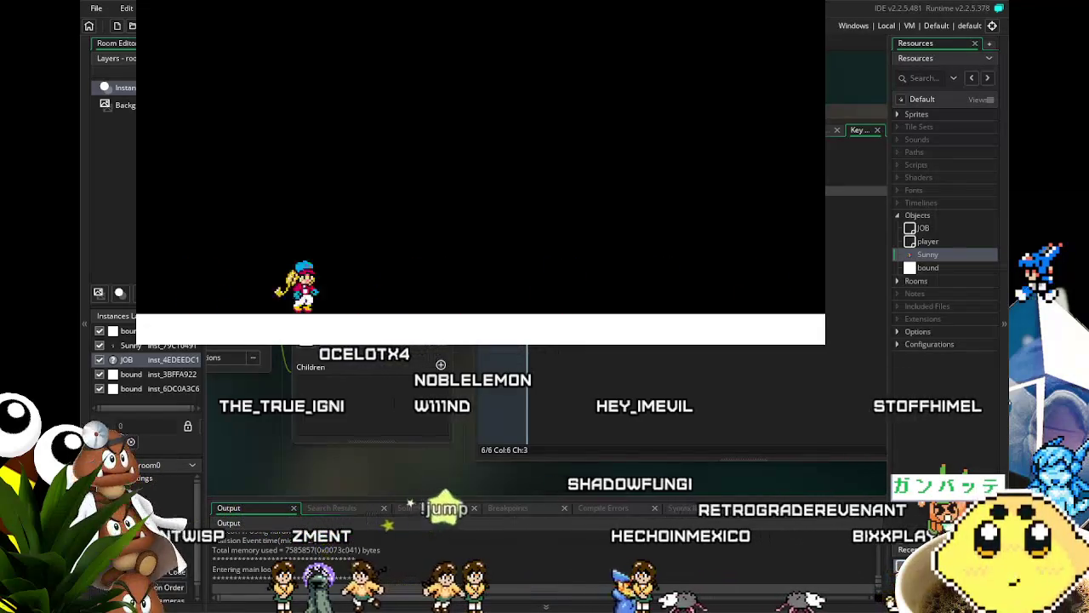
key(Right)
key(Left)
key(Right)
key(Left)
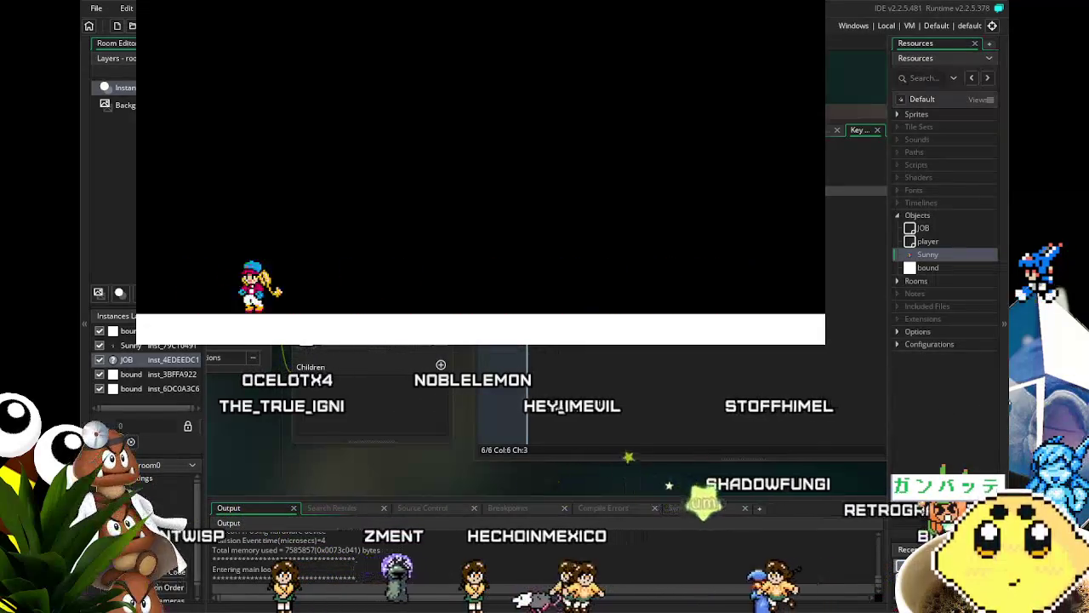
key(Right)
key(Left)
key(Right)
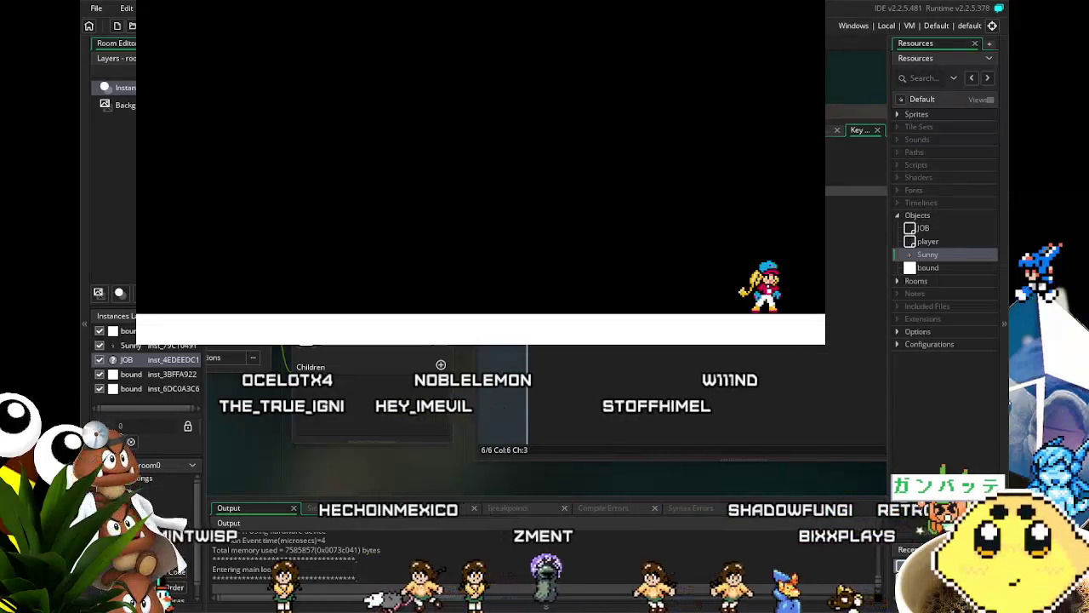
key(Left)
key(Right)
key(Left)
key(Right)
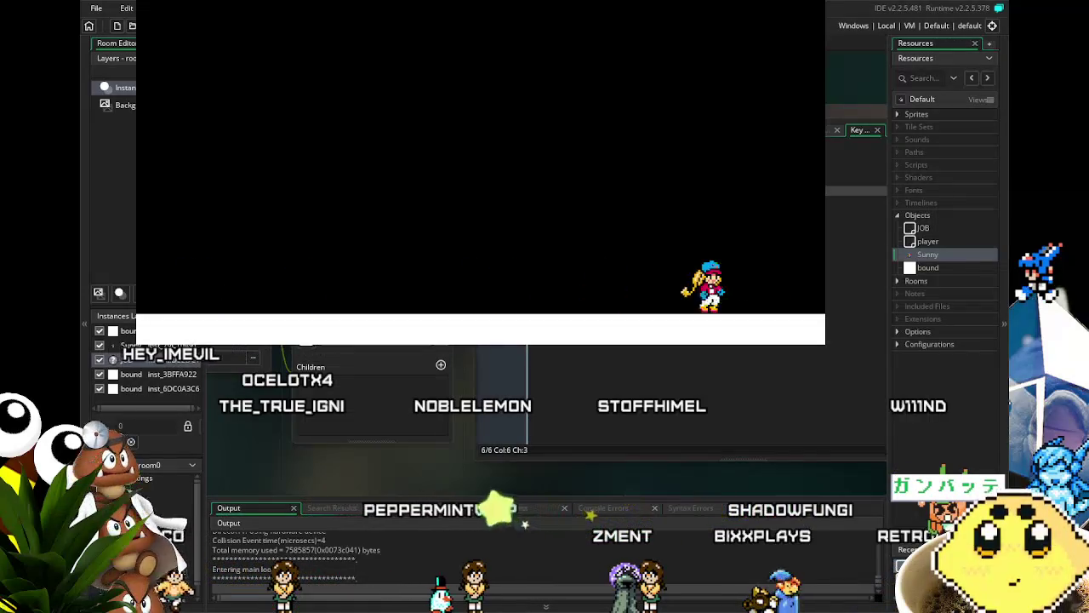
key(Right)
key(Left)
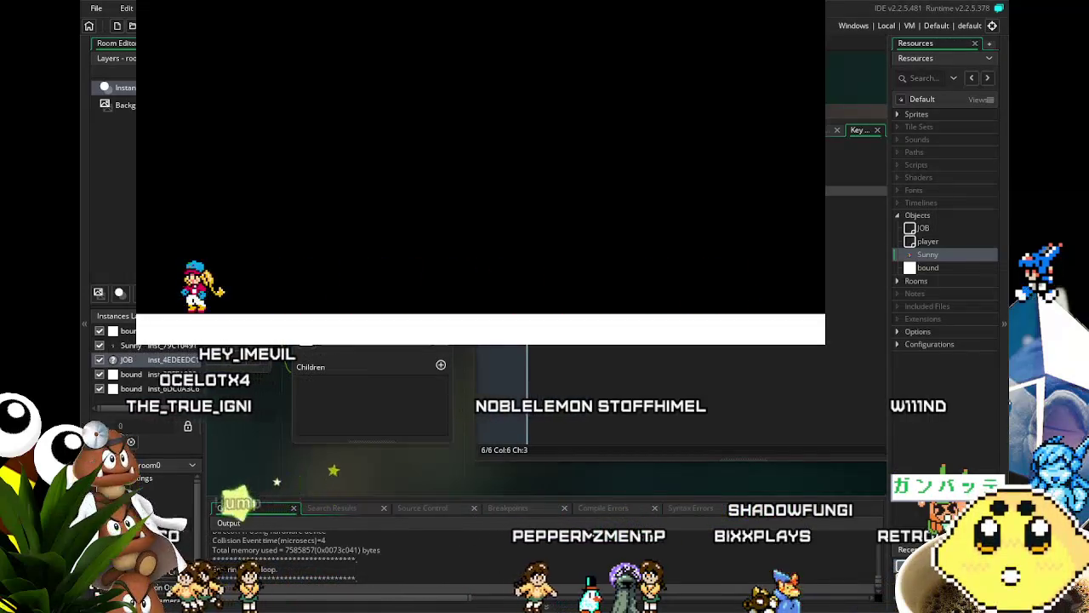
key(Right)
key(Left)
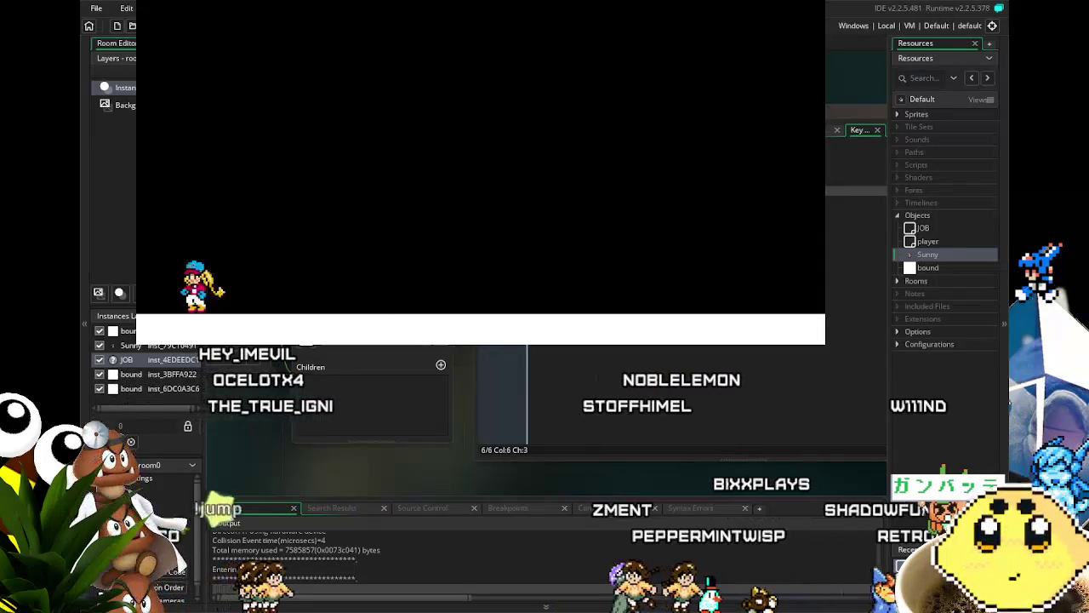
key(Right)
key(Left)
key(Right)
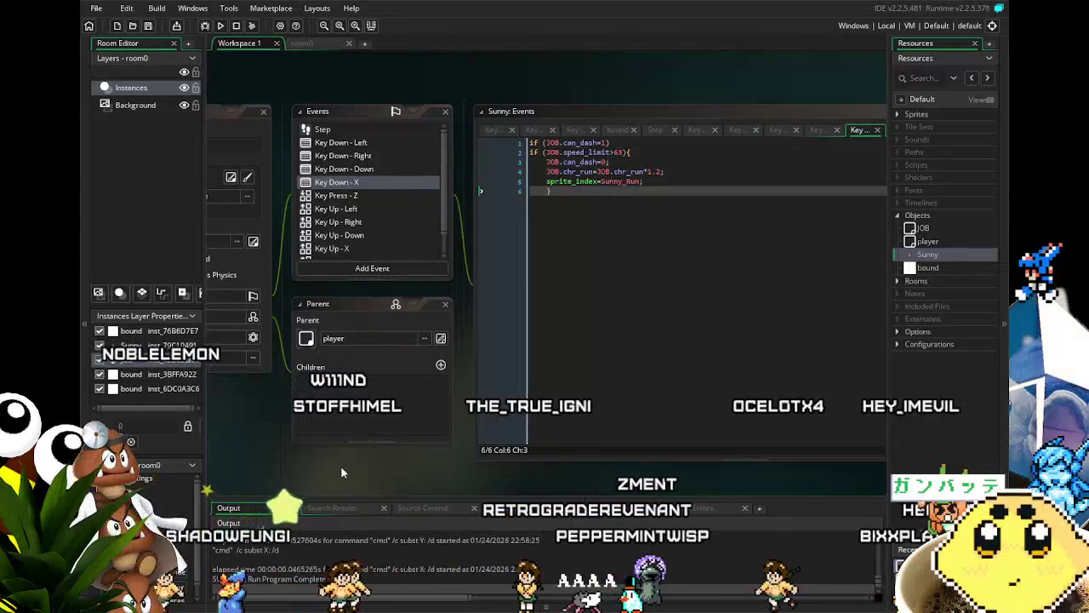
Review the chr_run*1.2 line in Key Down - X, check the Step event, then return
drag(341, 466, 373, 461)
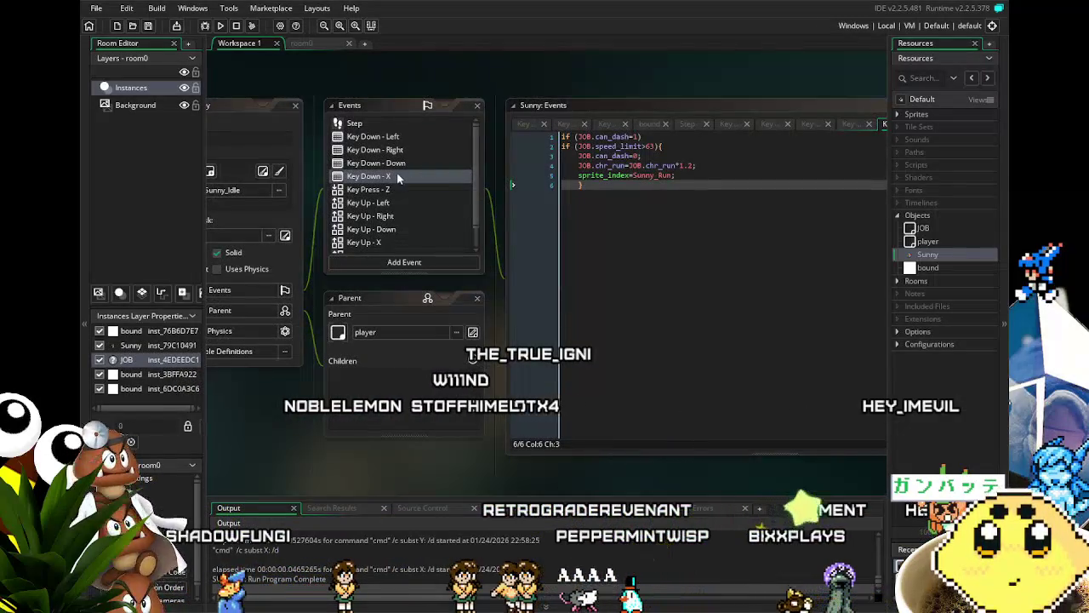
click(686, 163)
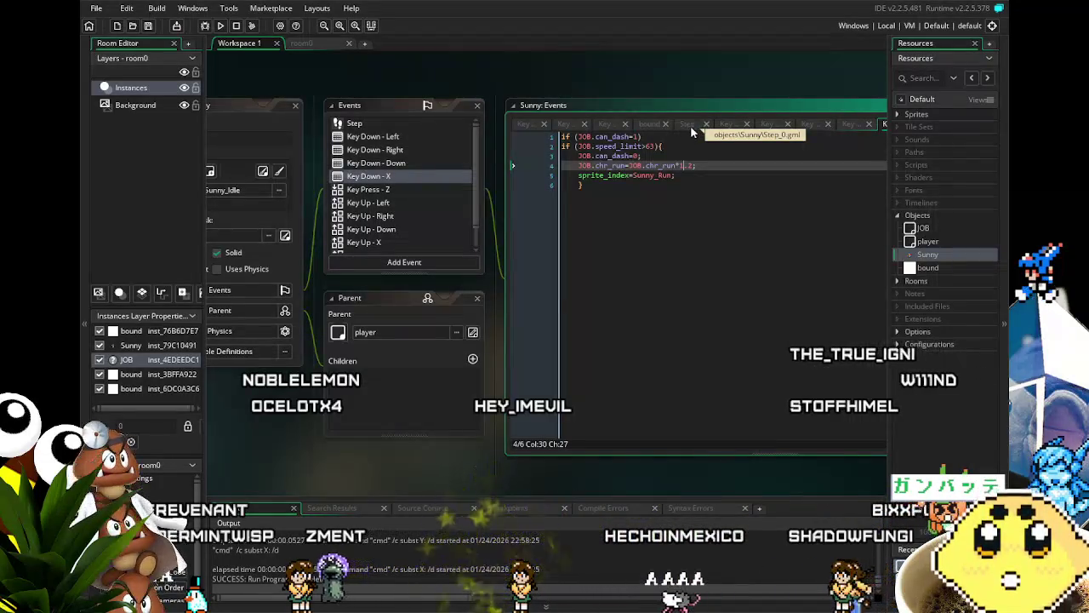
click(687, 125)
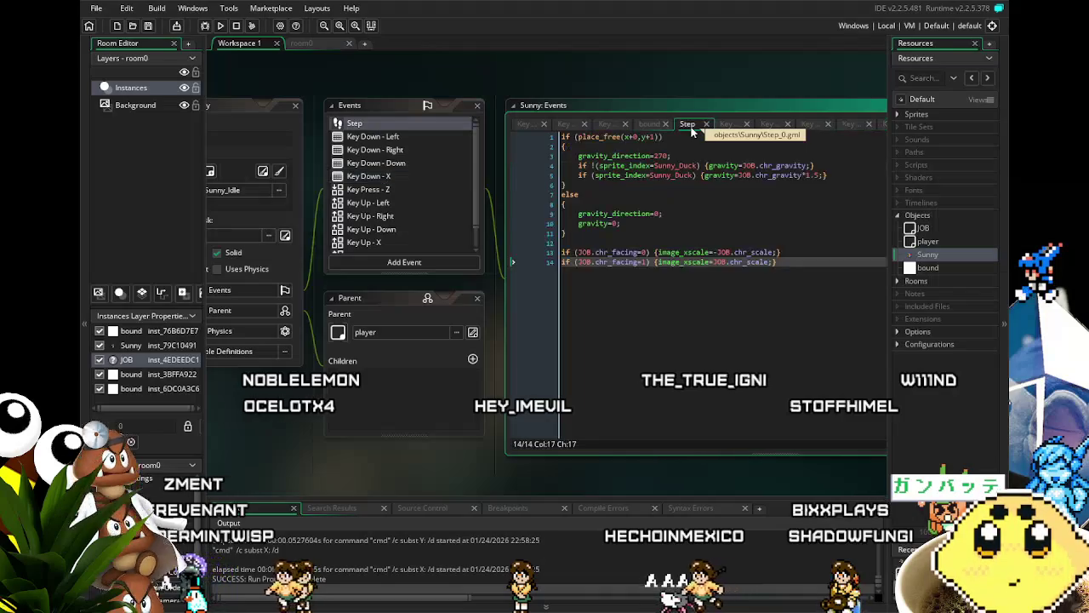
click(395, 180)
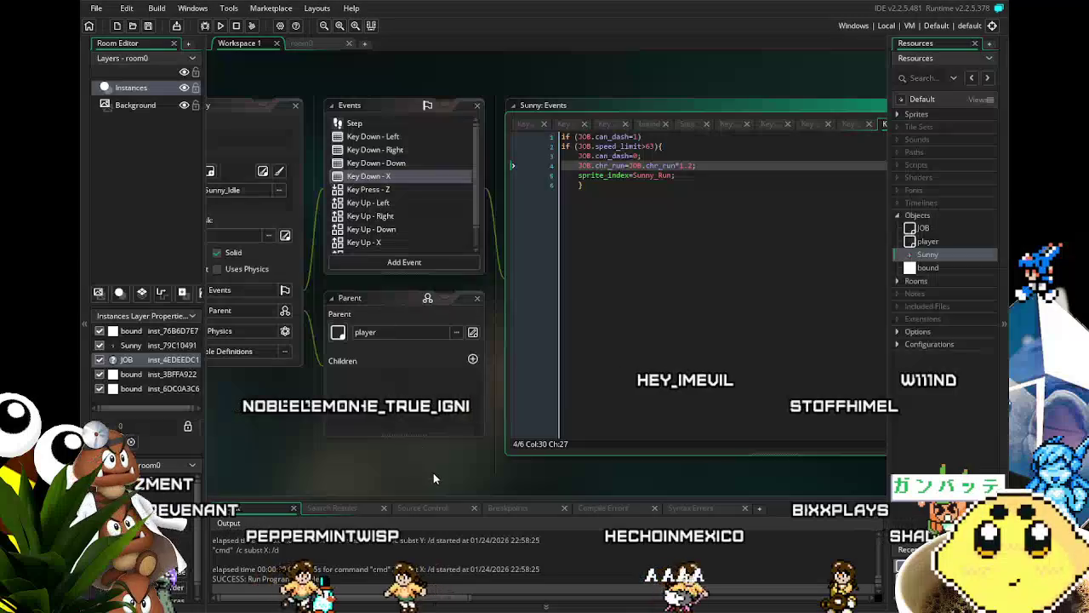
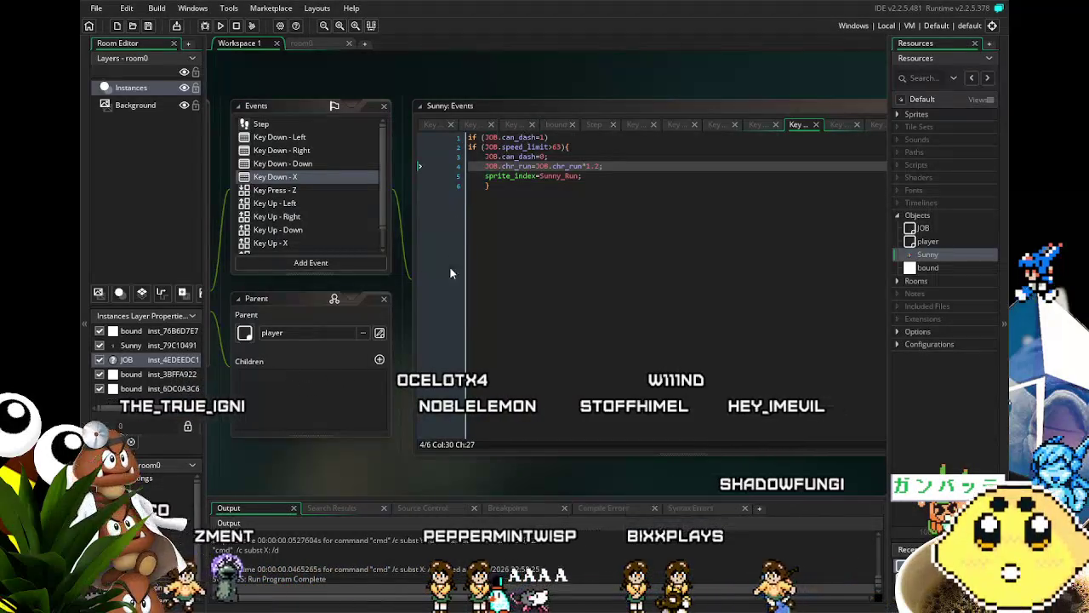
Remove the half-written run-speed condition from line 4 of Sunny's Key Down - X code
mouse_move(396, 445)
mouse_down()
mouse_move(318, 443)
mouse_move(391, 444)
mouse_move(332, 468)
mouse_up()
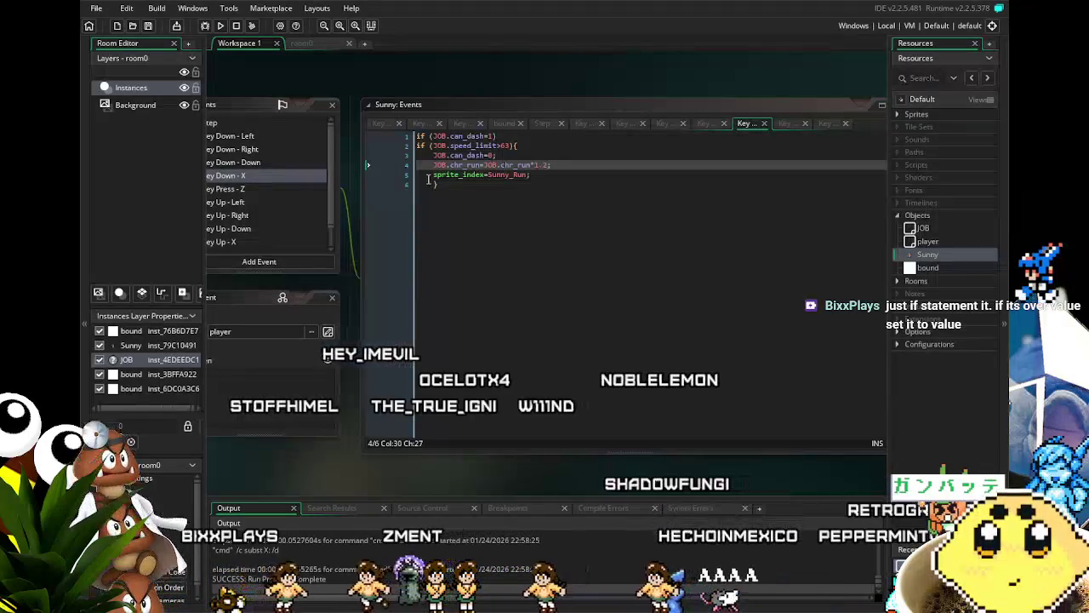
click(529, 215)
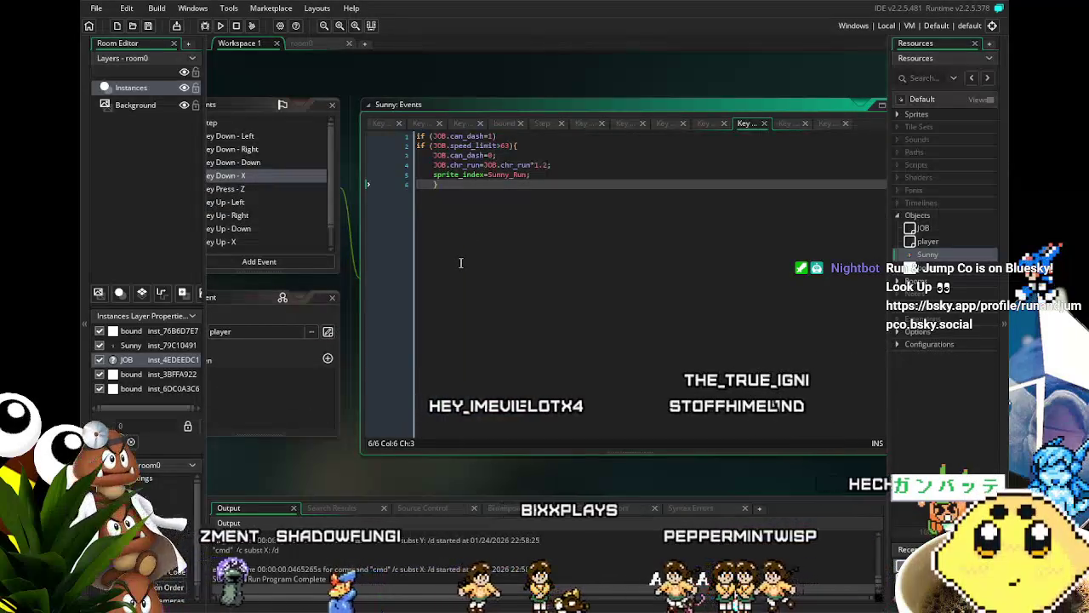
click(434, 165)
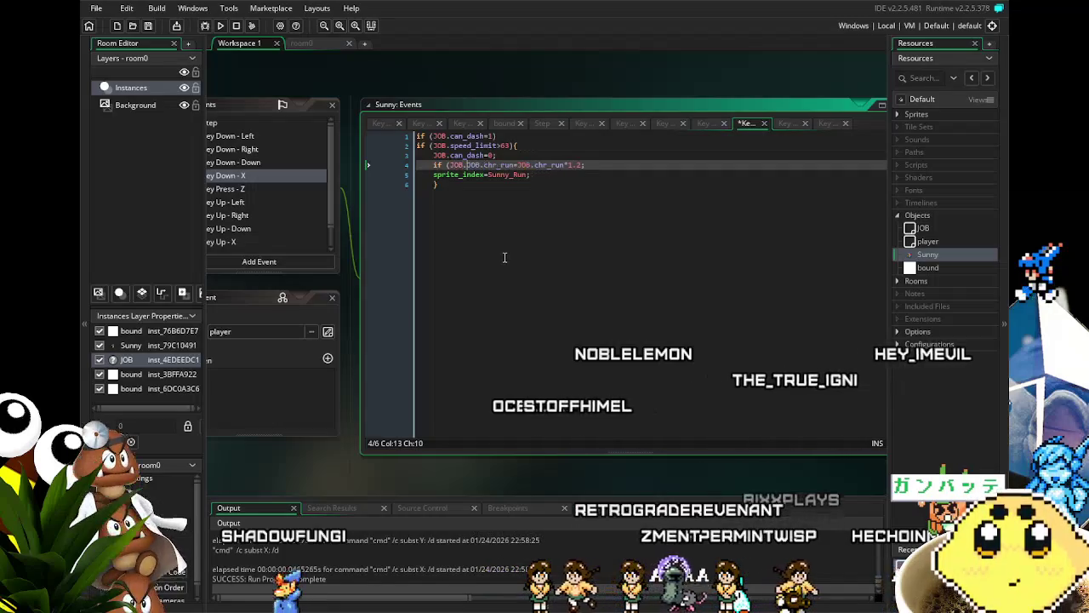
text(if (JOB.chr)
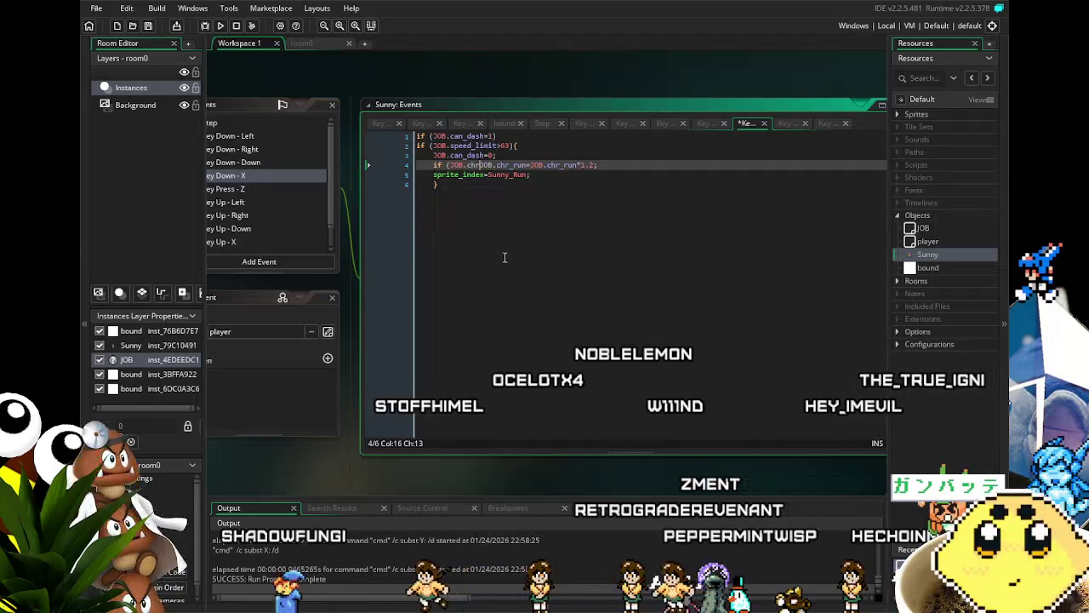
text(_)
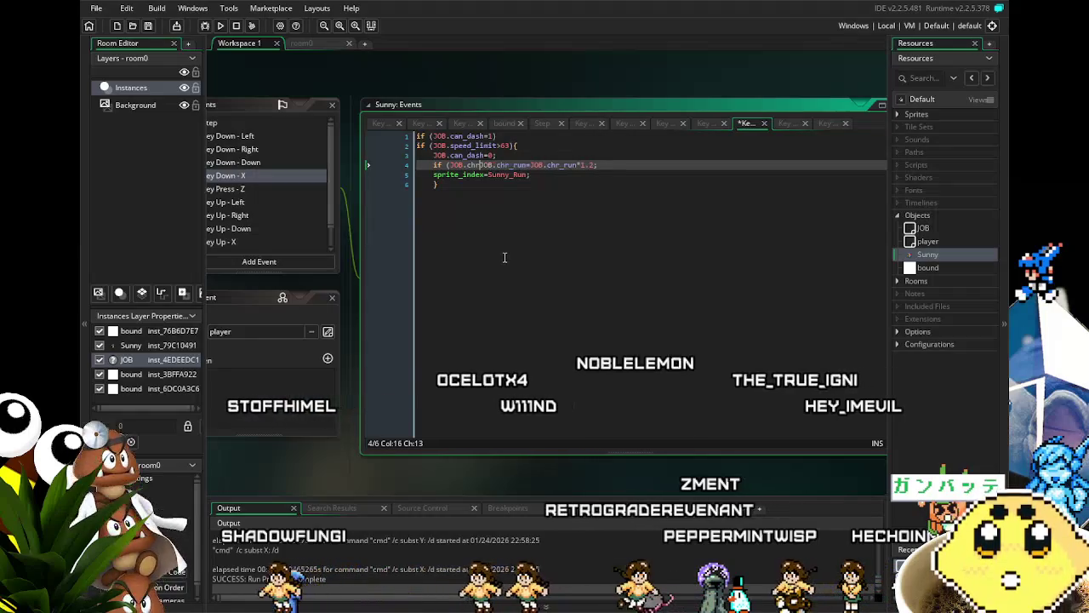
text(run)
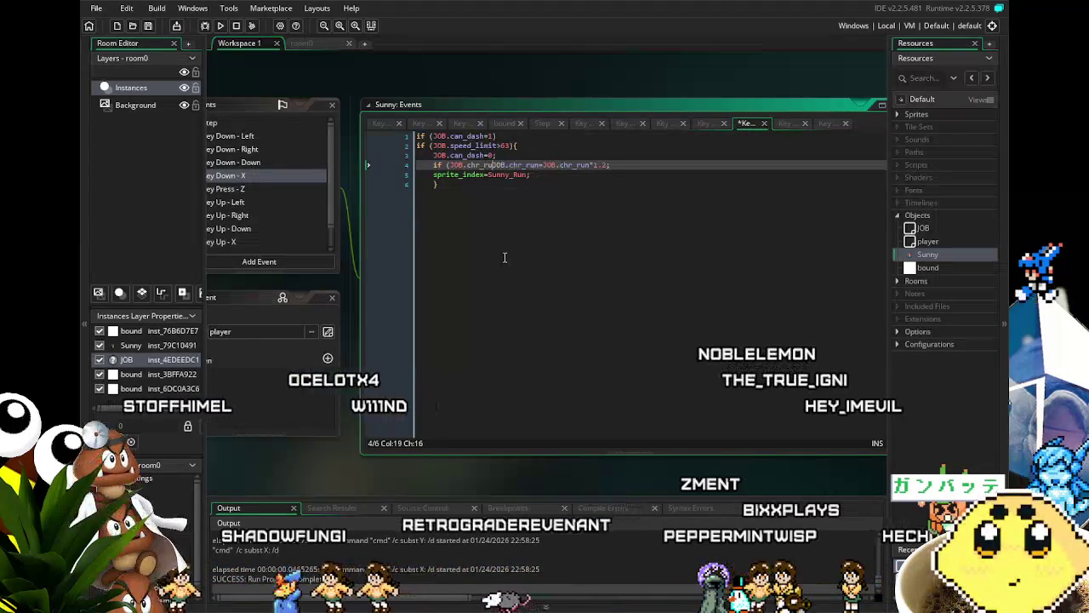
text())
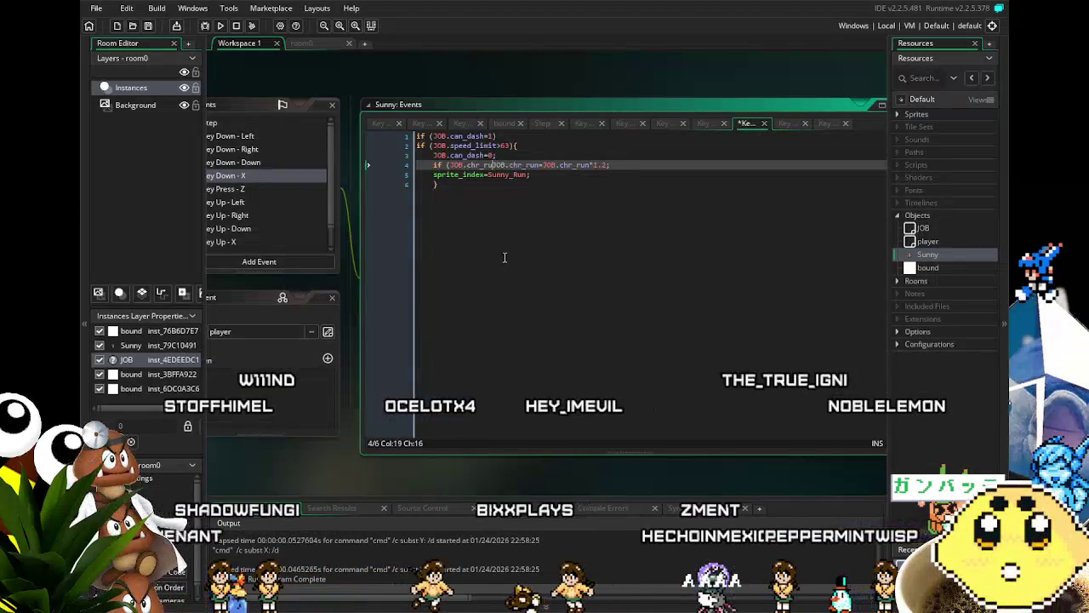
key(BackSpace)
key(BackSpace)
key(BackSpace)
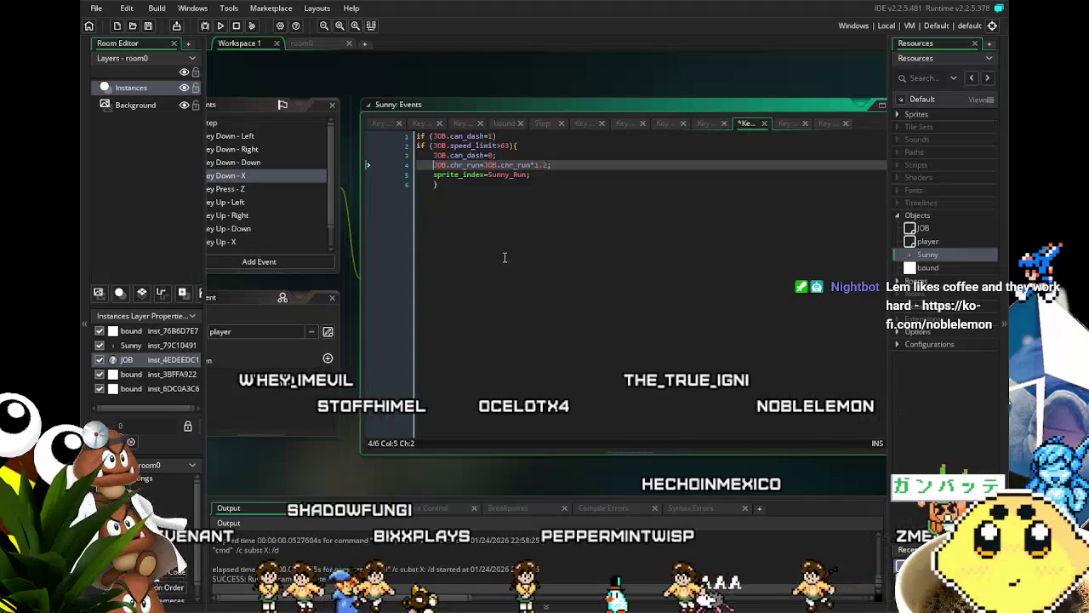
click(505, 257)
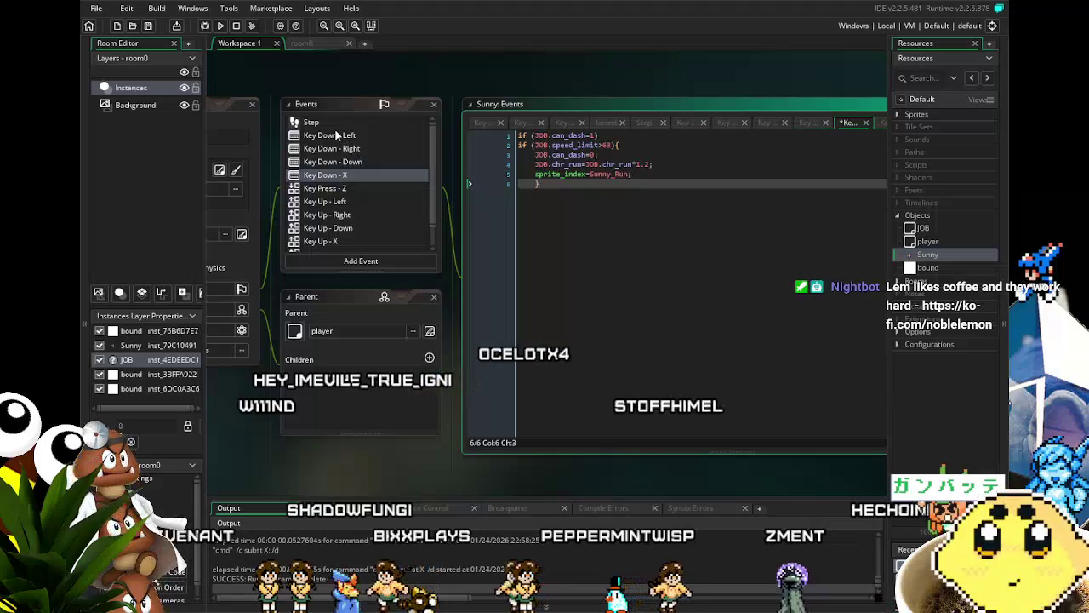
Open the JOB object's editor and scroll through its Create variables
double_click(925, 231)
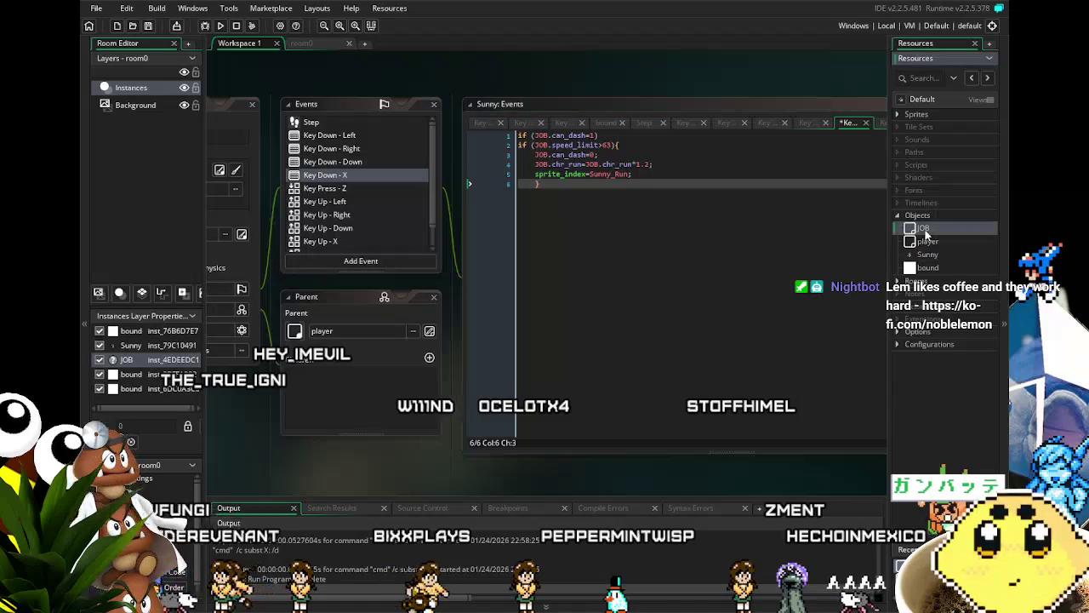
drag(553, 393, 421, 406)
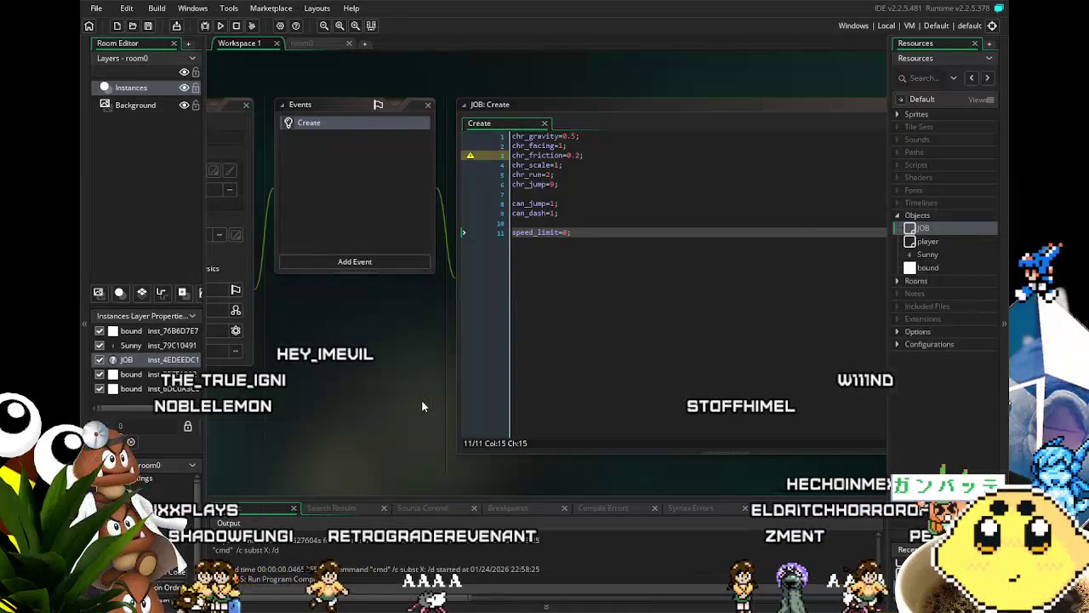
scroll(421, 406, down, 5)
scroll(421, 399, down, 5)
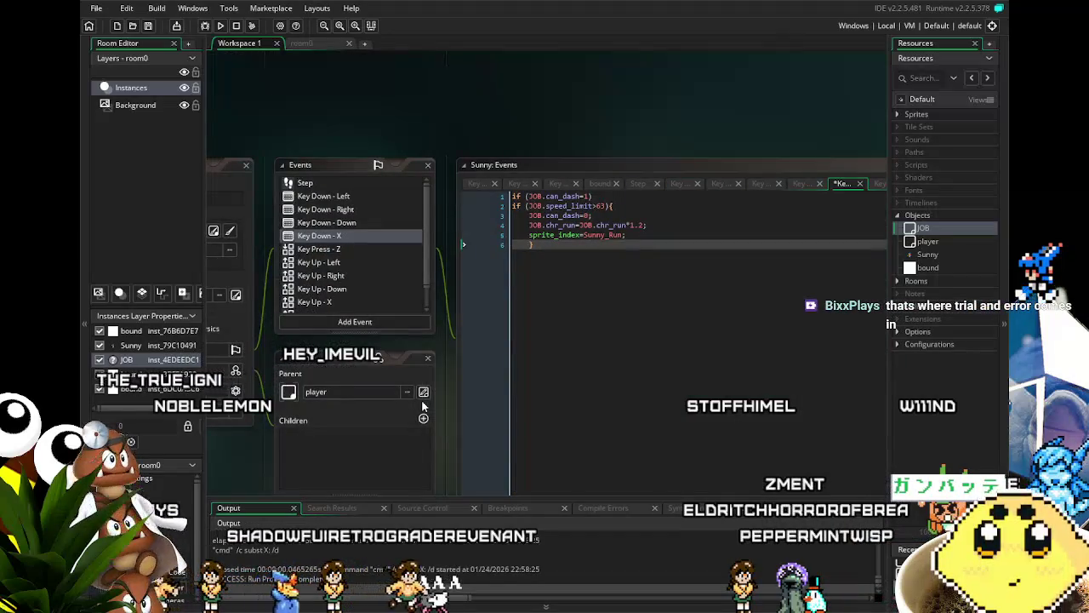
scroll(422, 399, down, 1)
scroll(421, 400, up, 2)
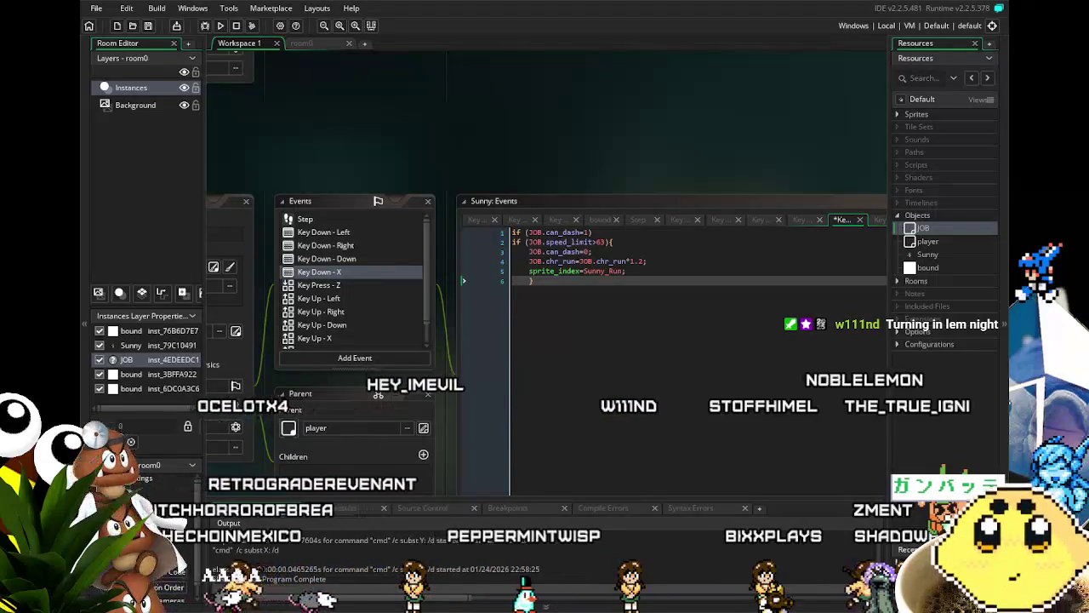
Wrap line 4's 1.2× run boost in an if (JOB.chr_run<2.4) check and save
click(463, 281)
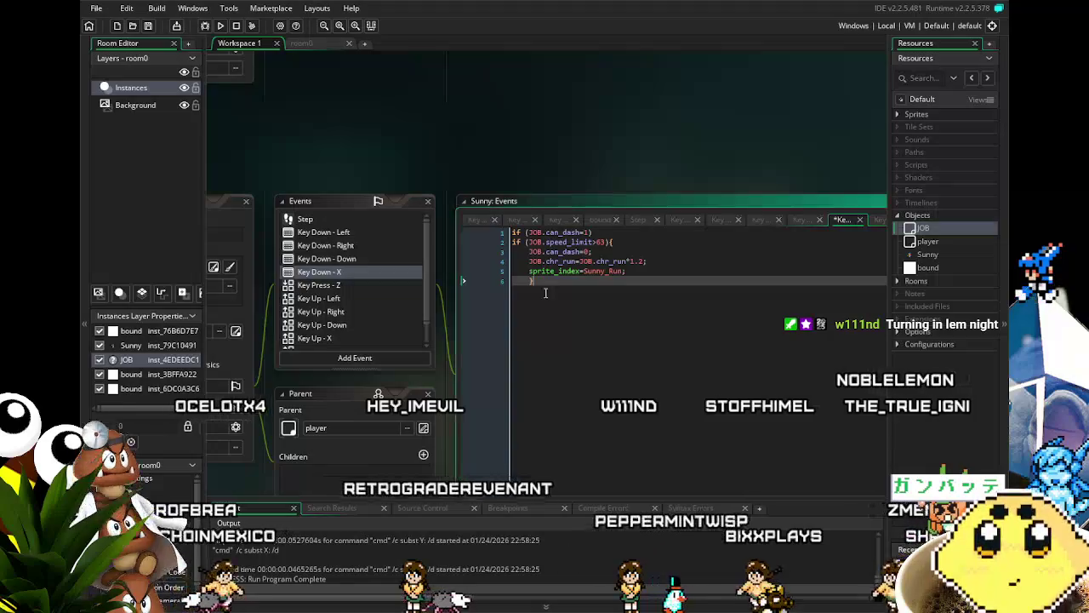
click(463, 261)
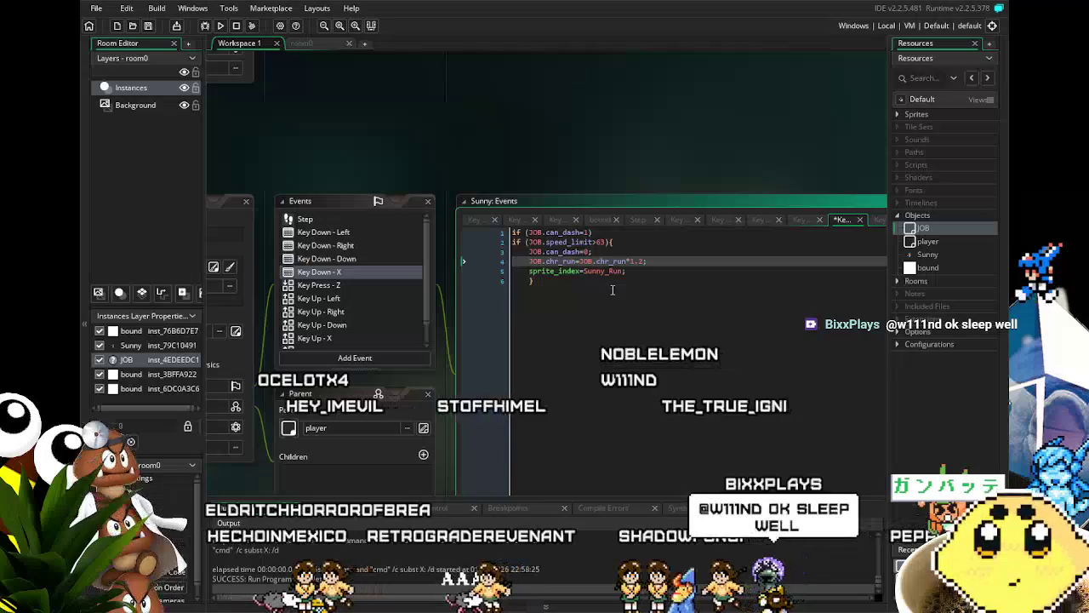
text(if()
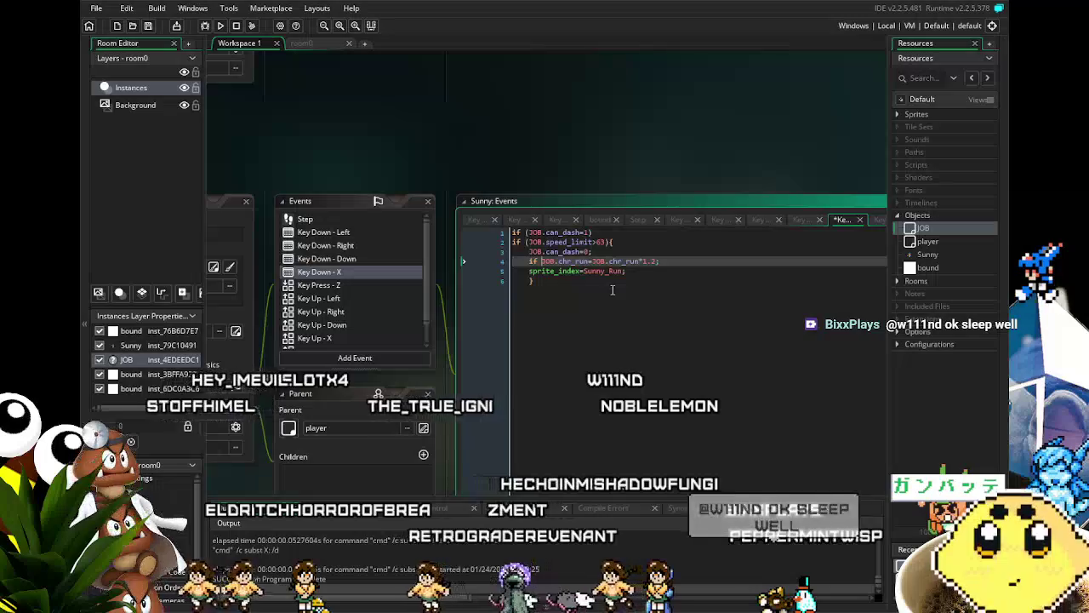
text((JOB.chr)
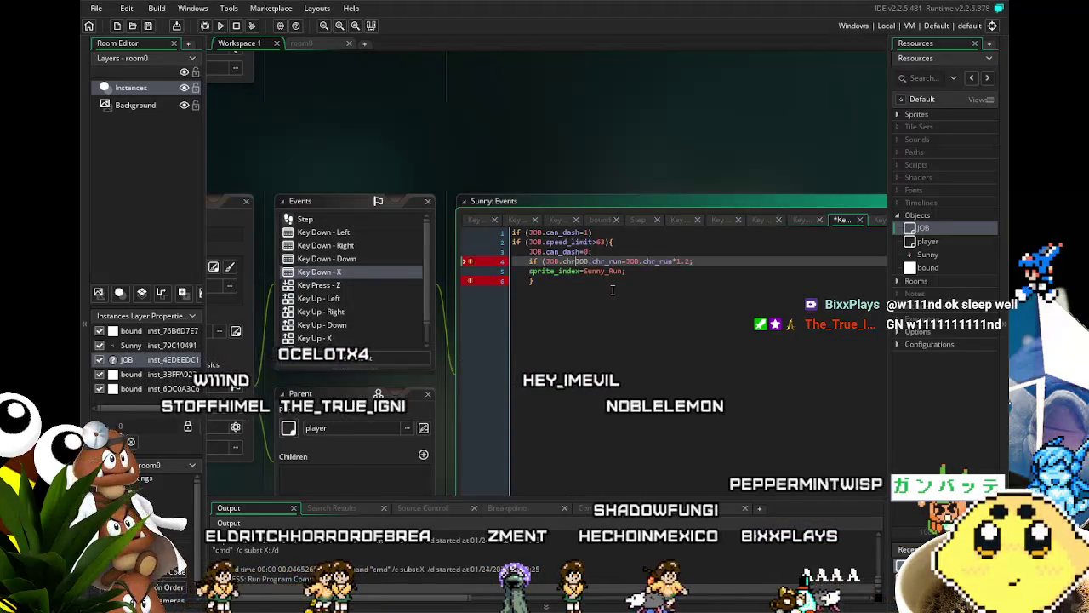
text(_run<)
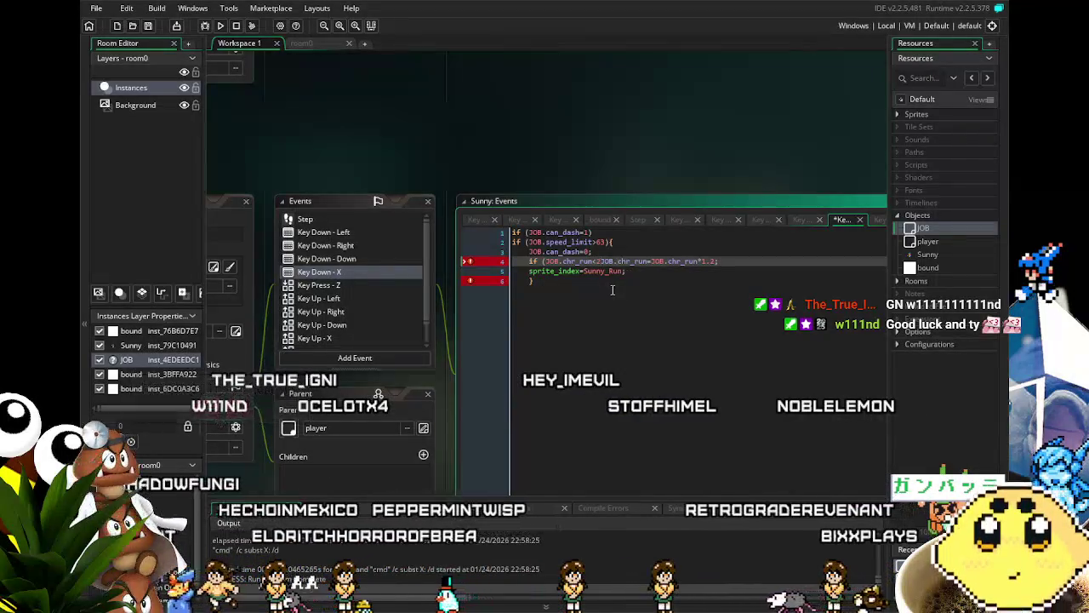
text(2.)
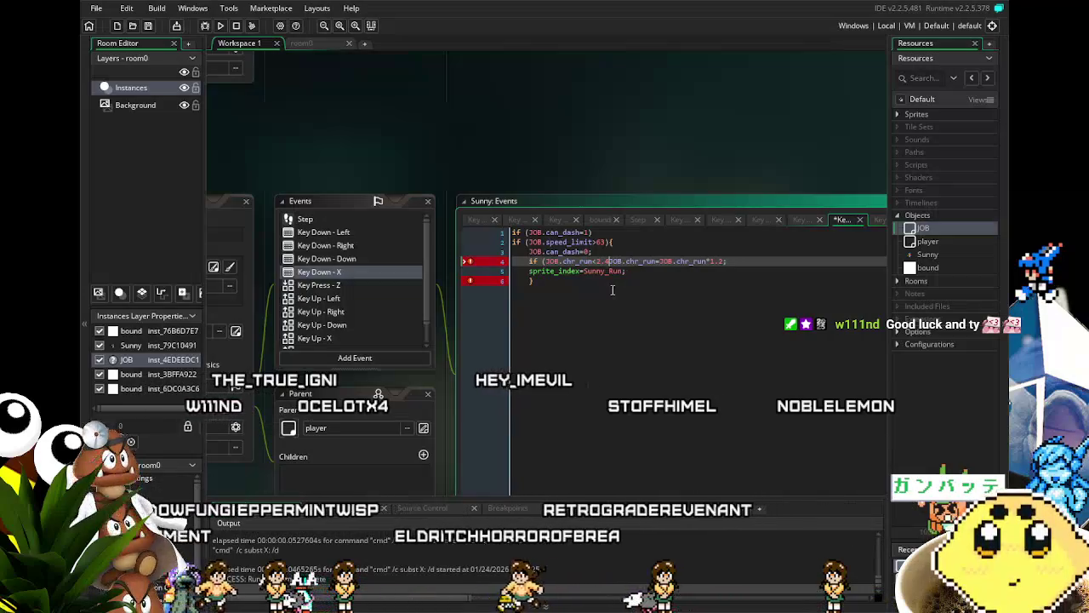
text(4) {)
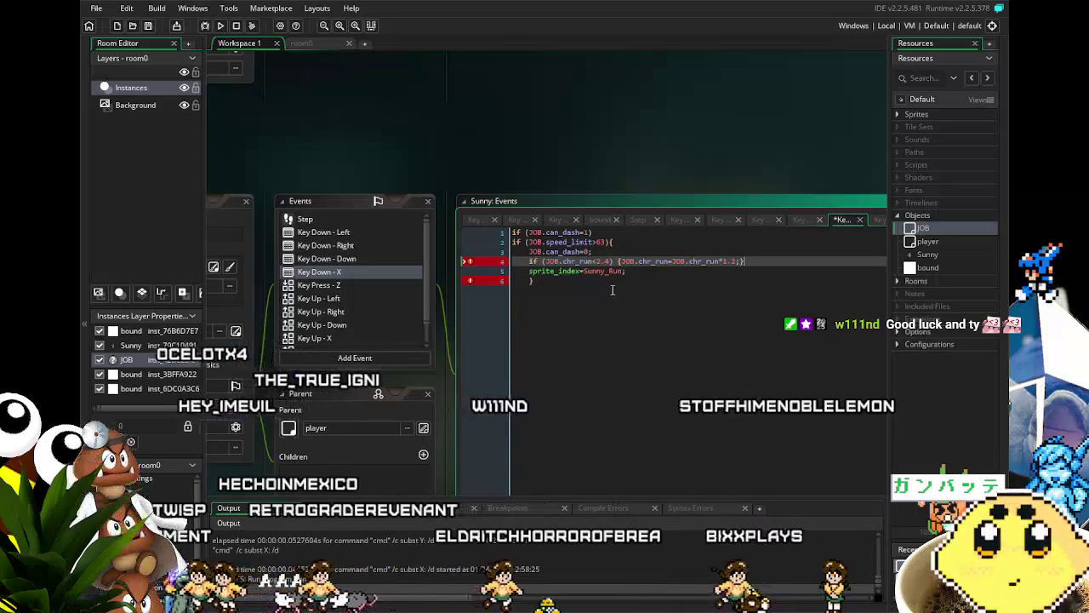
key(ctrl+s)
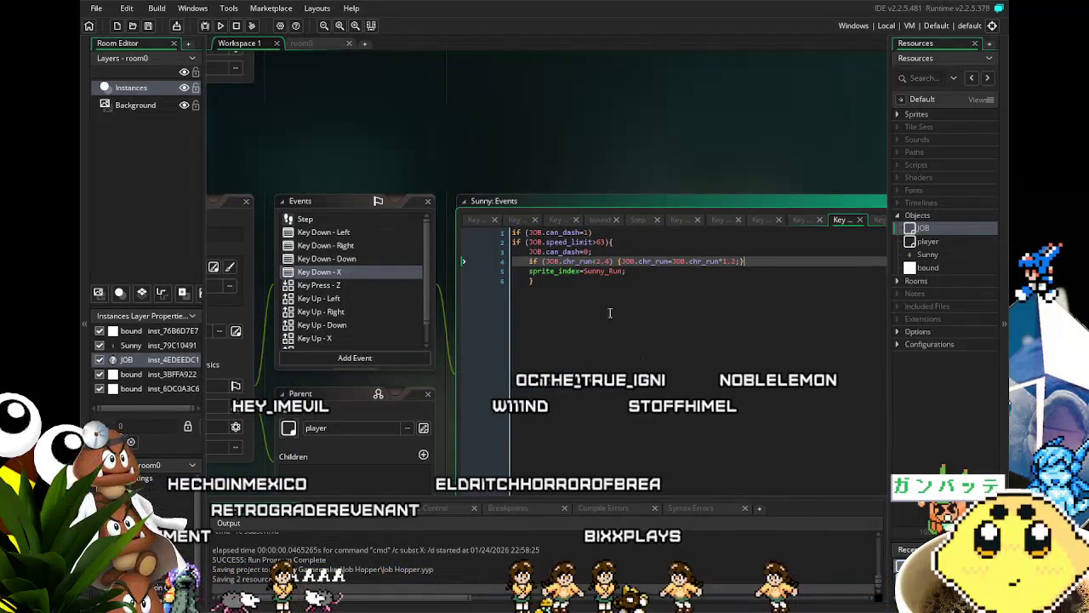
click(562, 282)
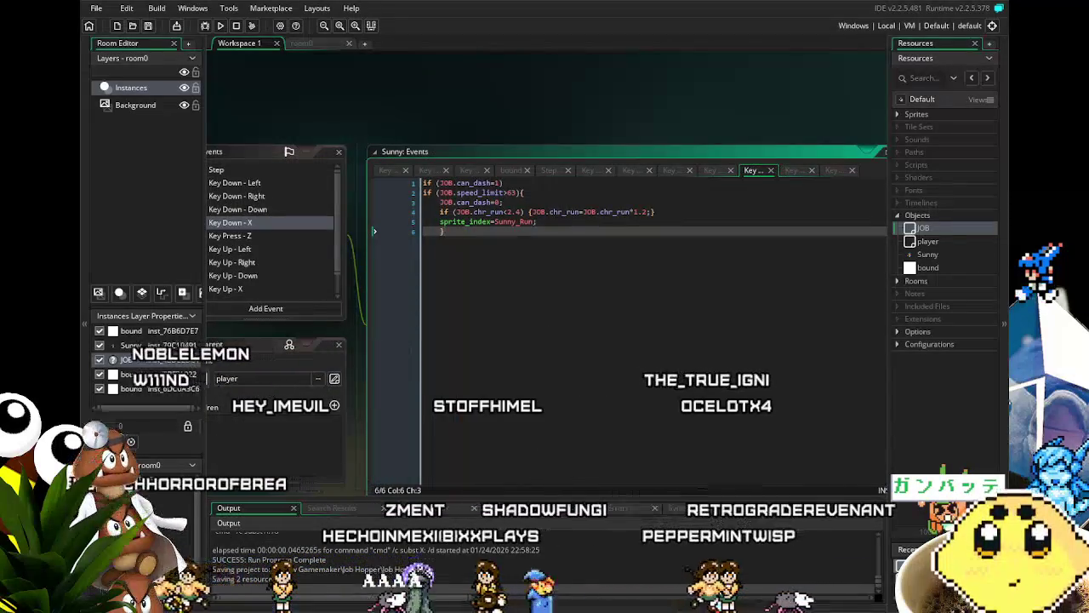
key(ctrl+s)
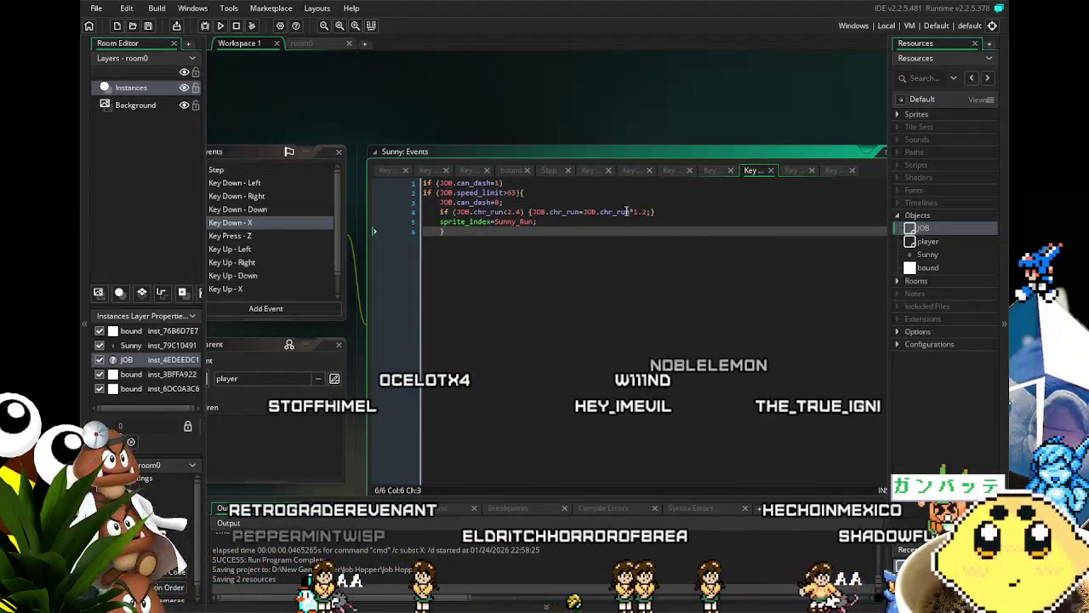
mouse_move(588, 315)
mouse_down()
mouse_move(672, 319)
mouse_move(681, 340)
mouse_move(652, 340)
mouse_up()
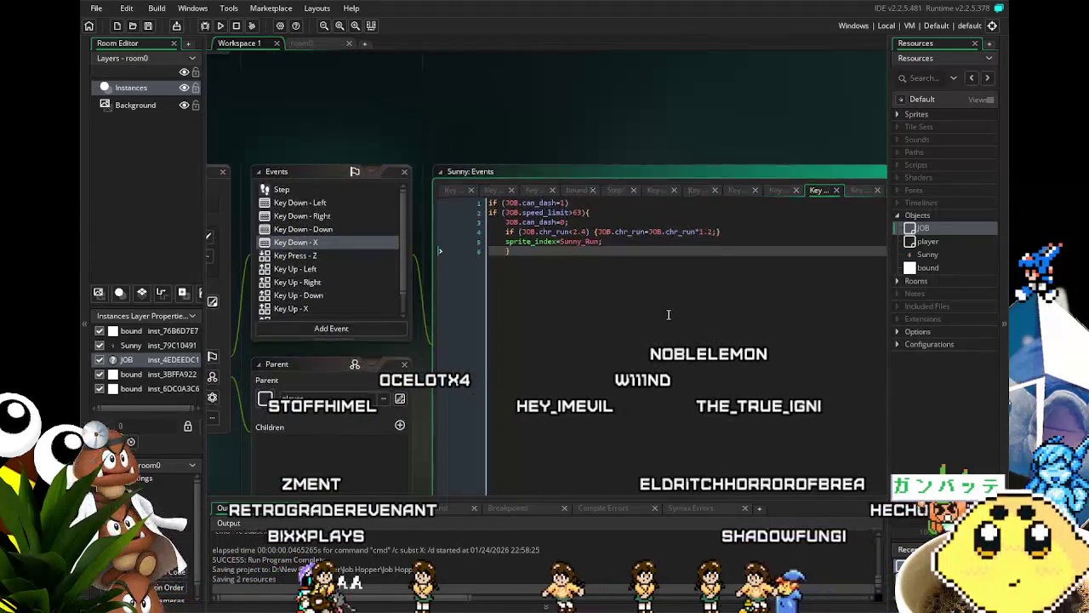
Launch the game and walk Sunny left and right along the floor
click(234, 27)
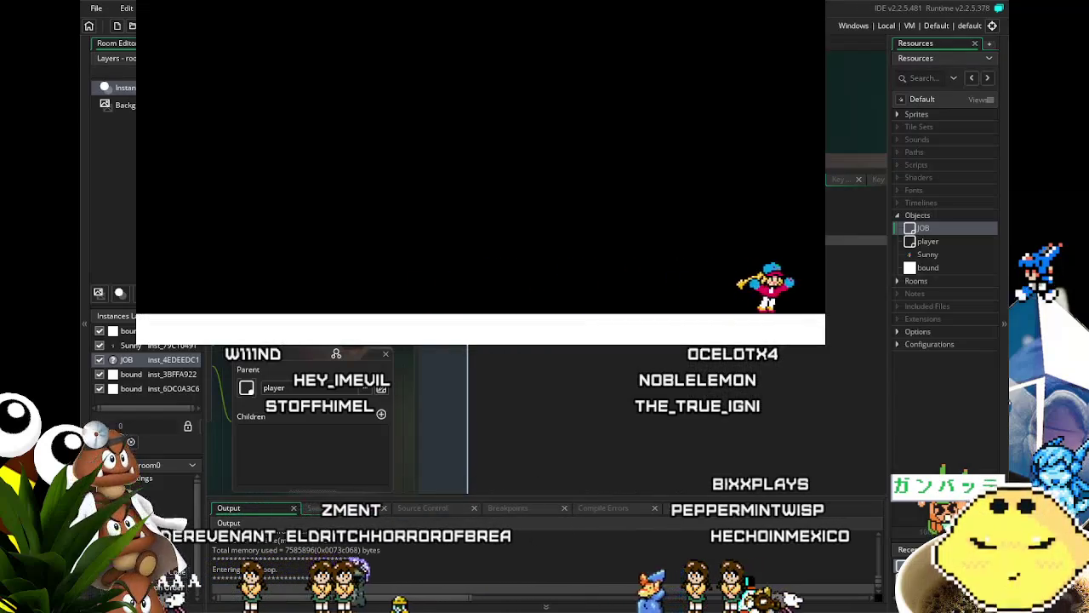
key(Left)
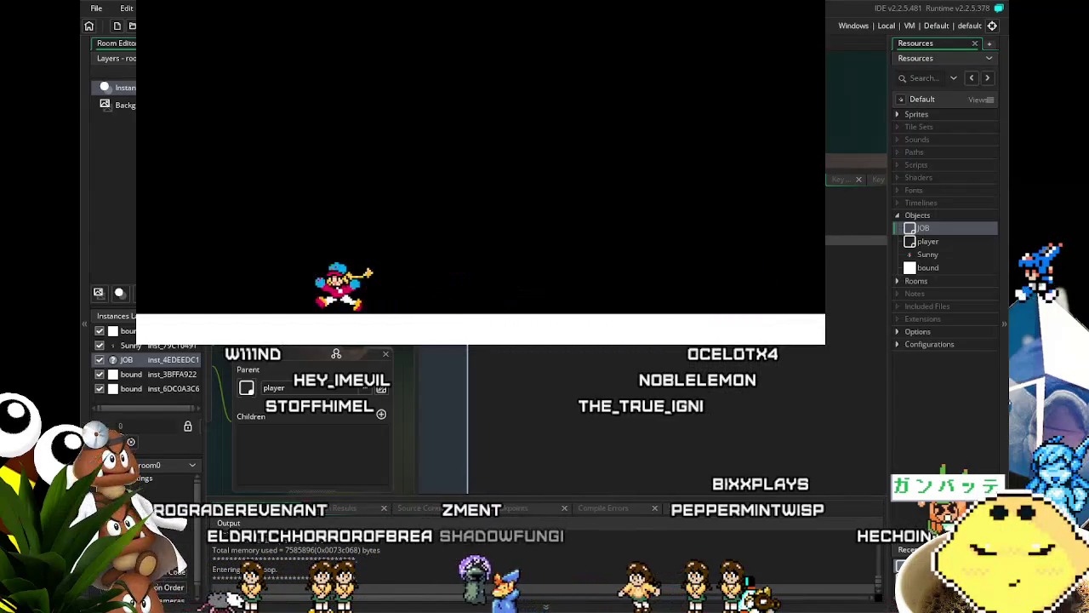
key(Right)
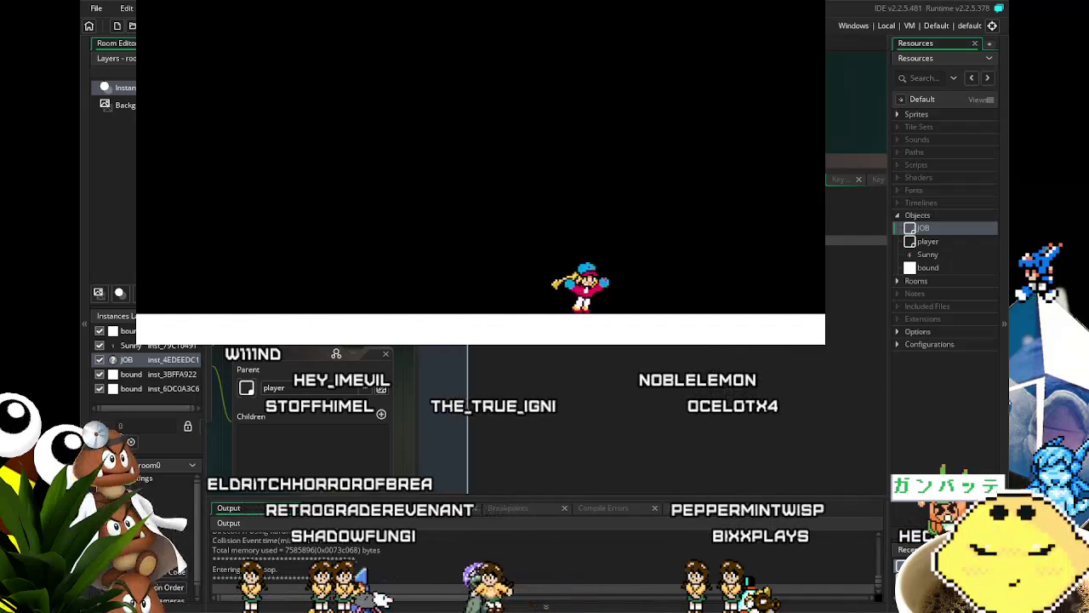
key(Left)
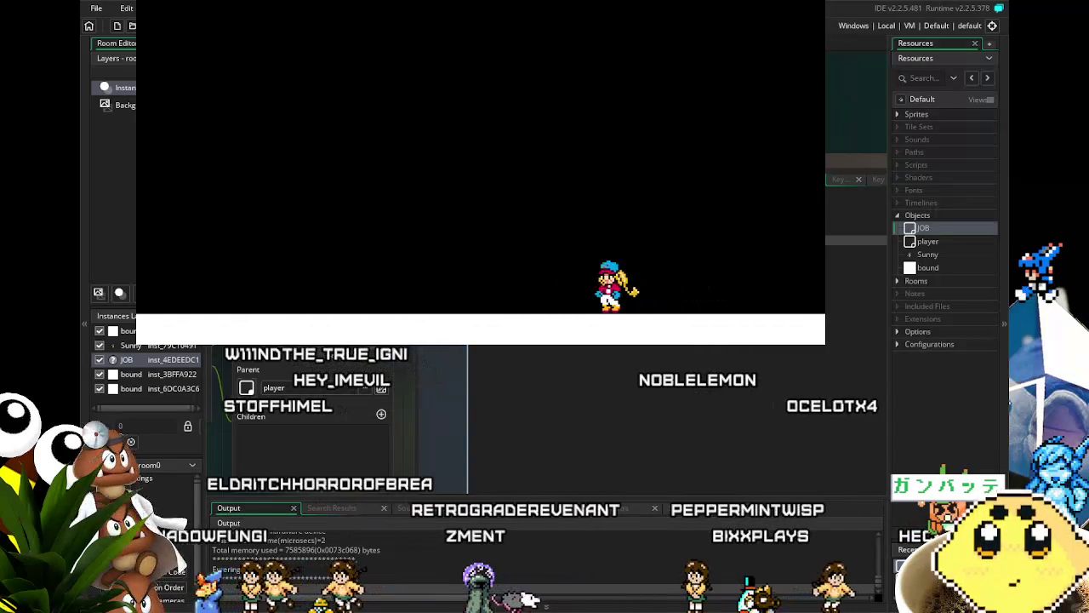
key(Right)
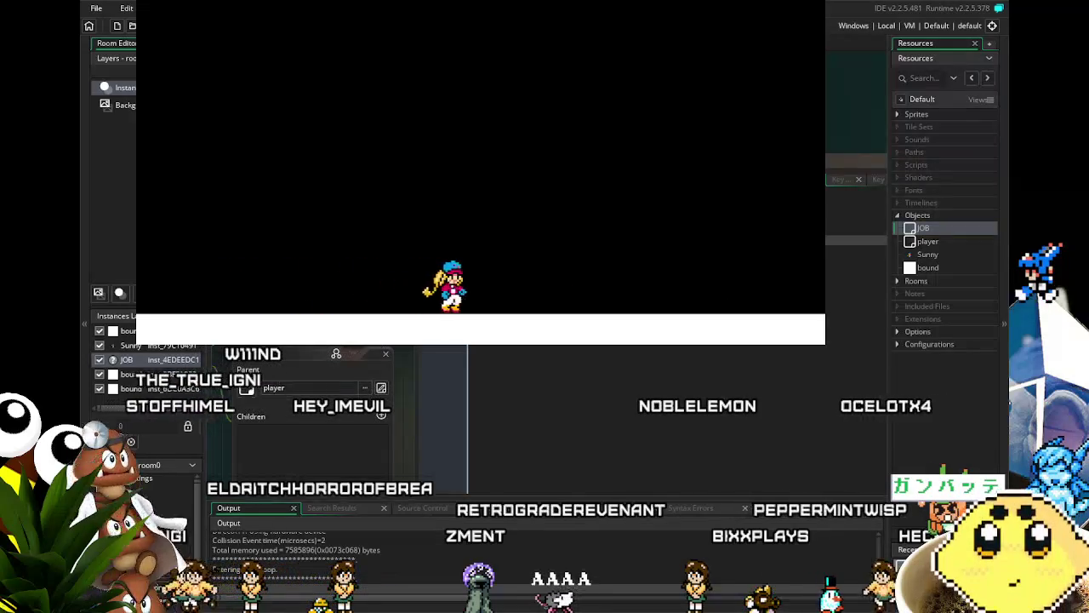
Test dashing and jumping while running Sunny back and forth across the floor
key(Left)
key(Up)
key(Right)
key(Up)
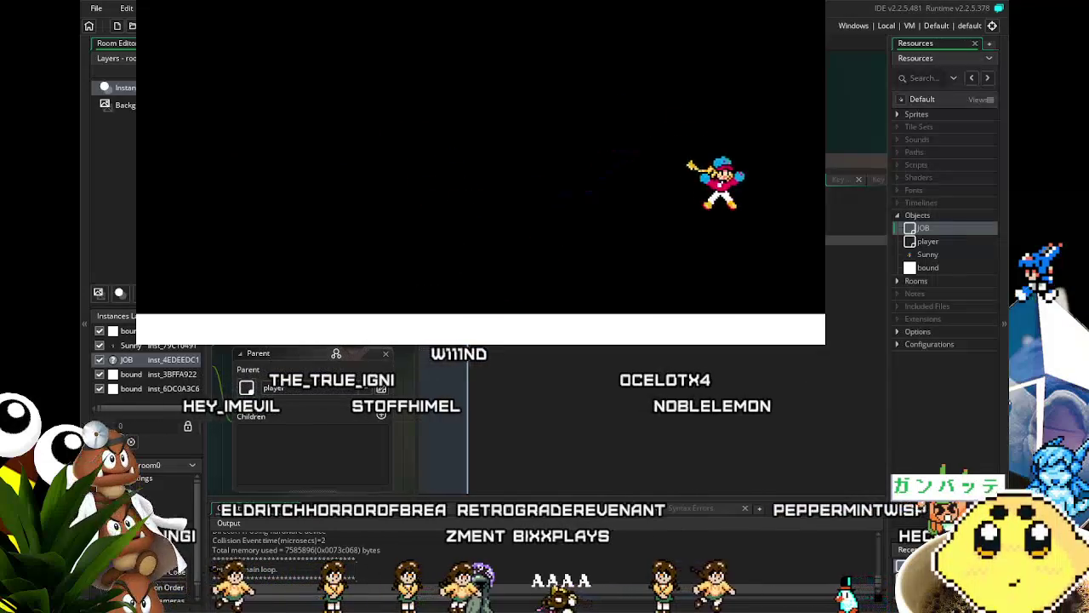
key(Left)
key(Right)
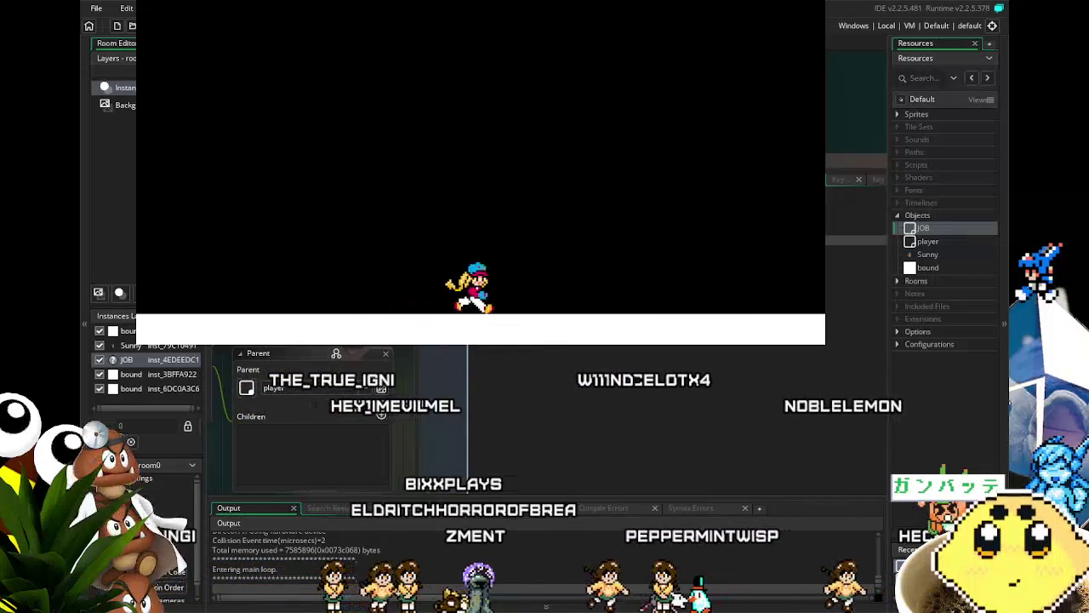
key(Left)
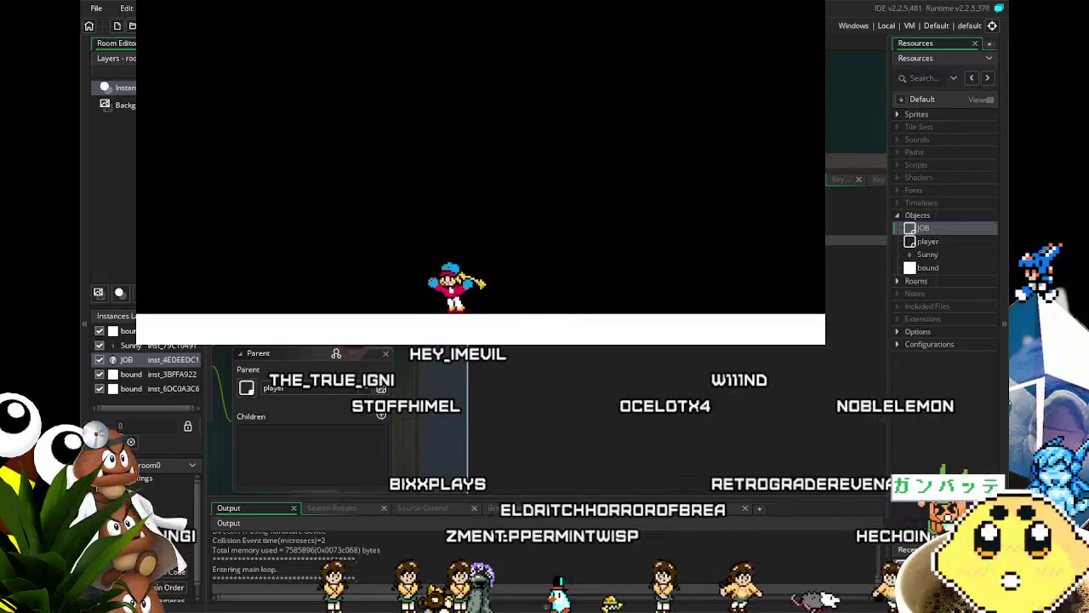
key(Right)
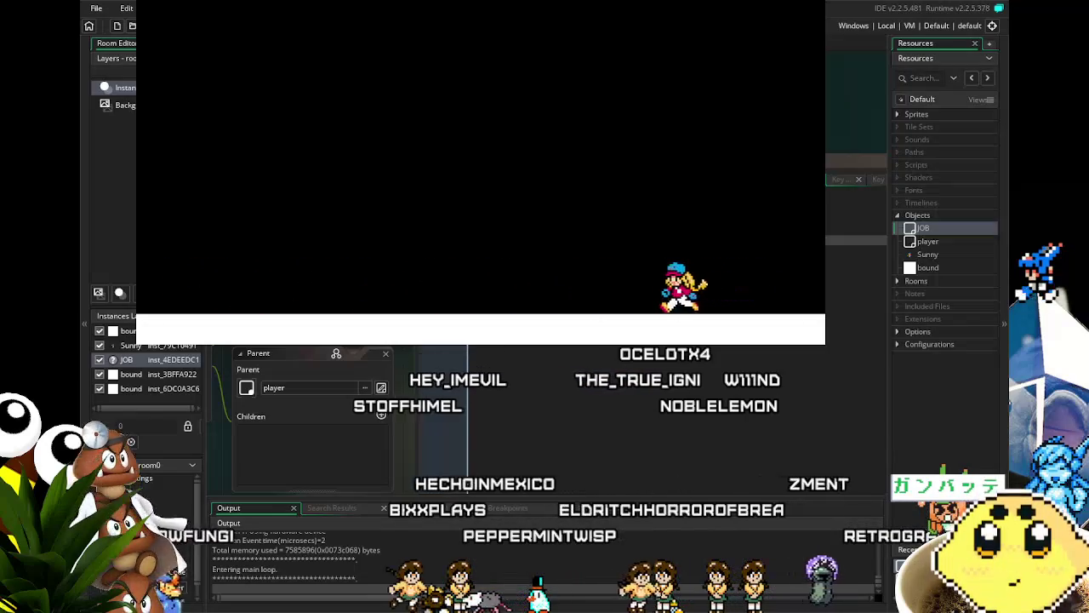
key(Right)
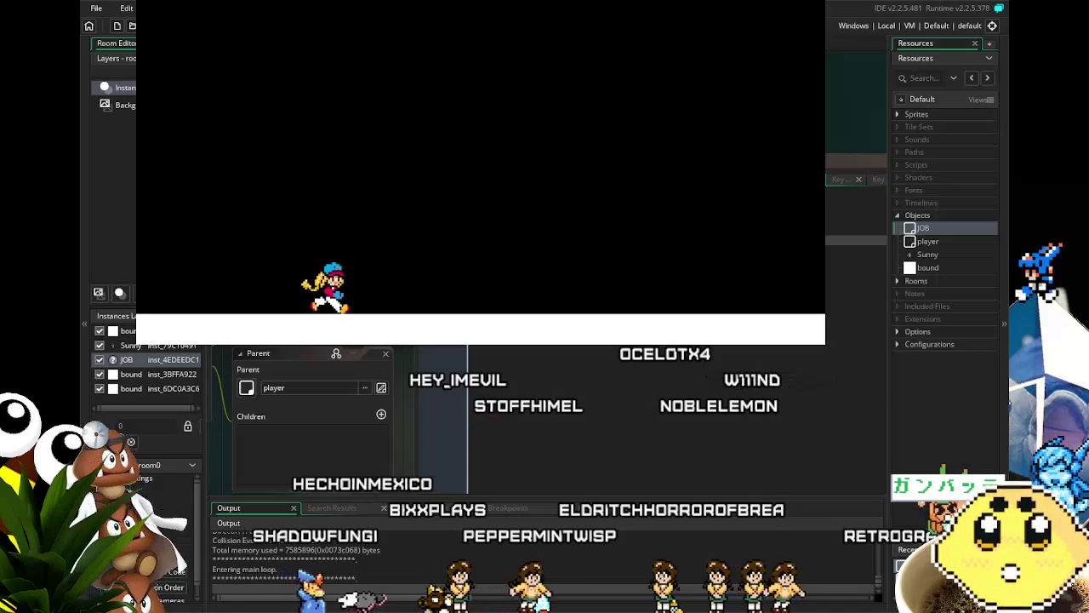
key(Left)
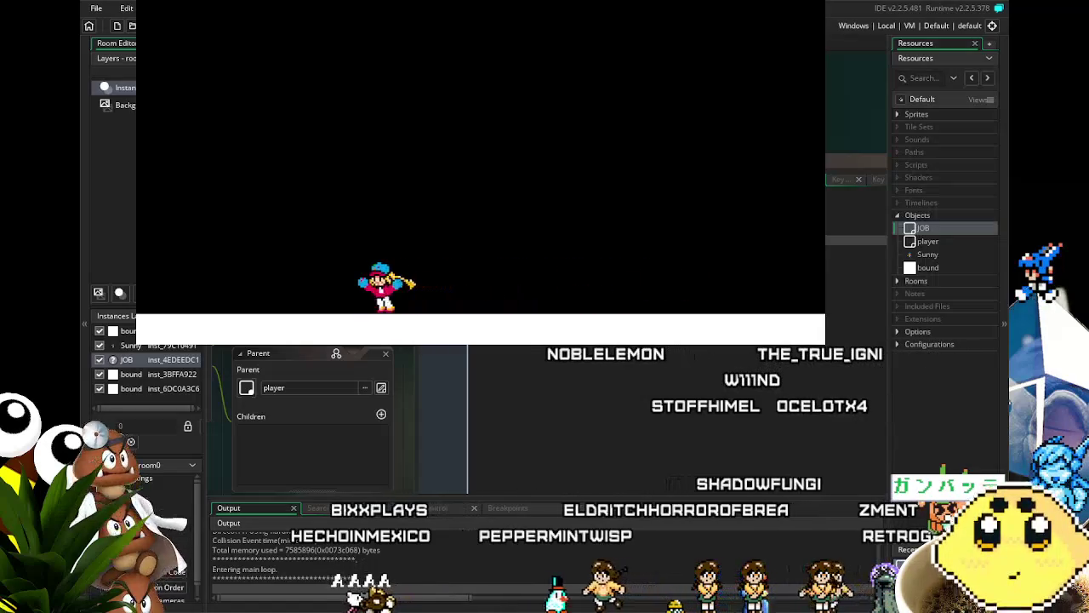
key(Right)
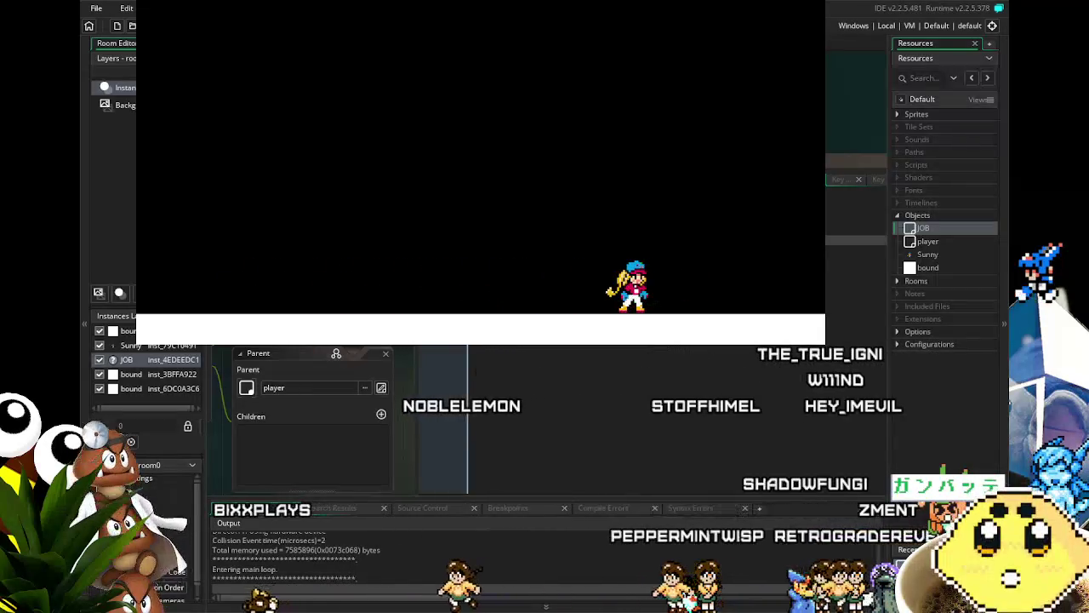